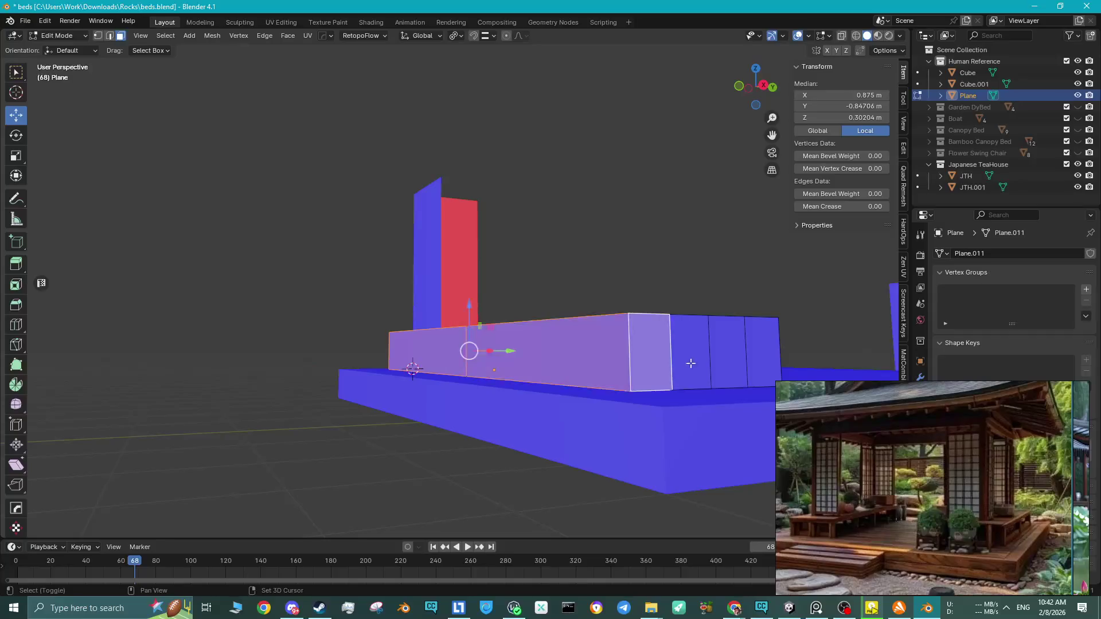
Select the box's side and end faces and try insets and a bevel, cancelling each.
{"action": "left_click", "coordinate": [717, 367]}
{"action": "mouse_move", "coordinate": [717, 367]}
{"action": "middle_mouse_down"}
{"action": "mouse_move", "coordinate": [729, 363]}
{"action": "mouse_move", "coordinate": [435, 380]}
{"action": "mouse_move", "coordinate": [475, 337]}
{"action": "mouse_move", "coordinate": [511, 324]}
{"action": "middle_mouse_up"}
{"action": "left_click", "coordinate": [435, 380], "text": "shift"}
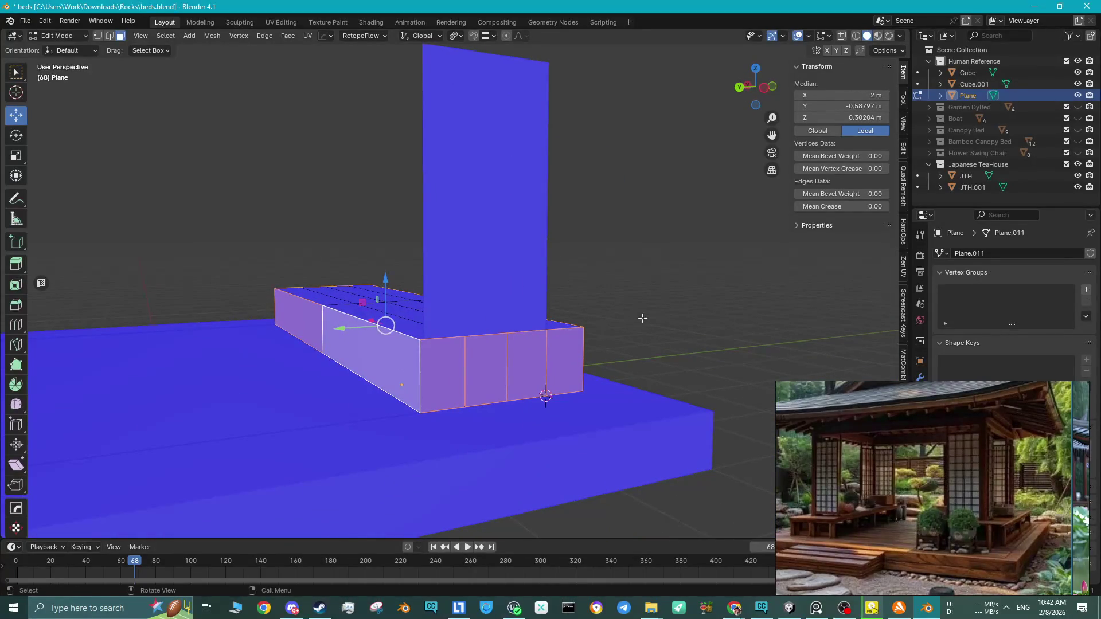
{"action": "key", "text": "i"}
{"action": "key", "text": "i"}
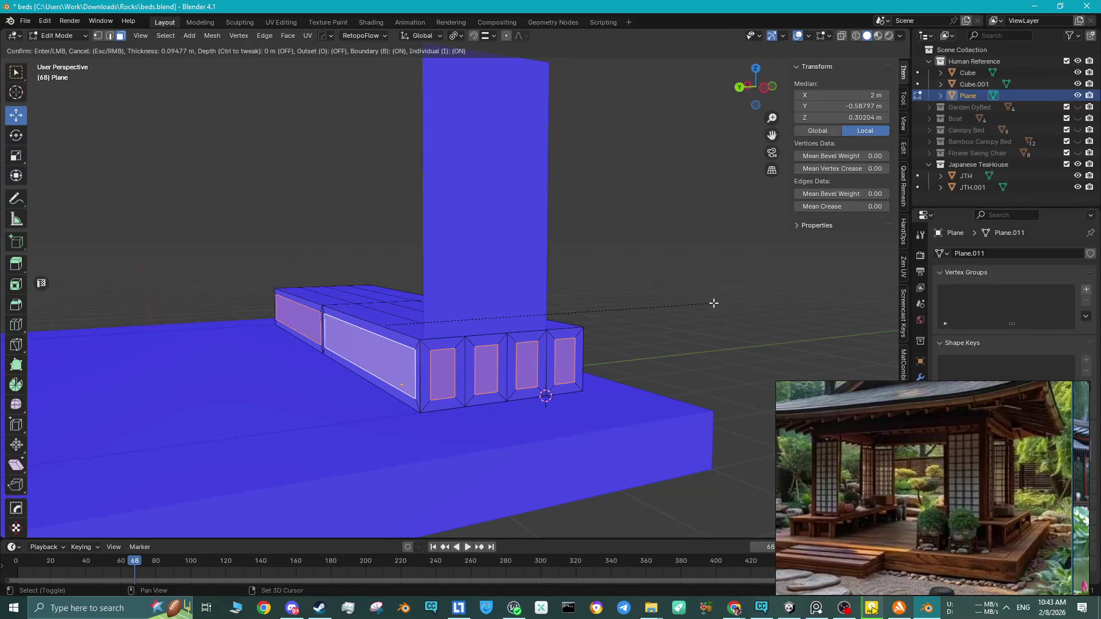
{"action": "key", "text": "Escape"}
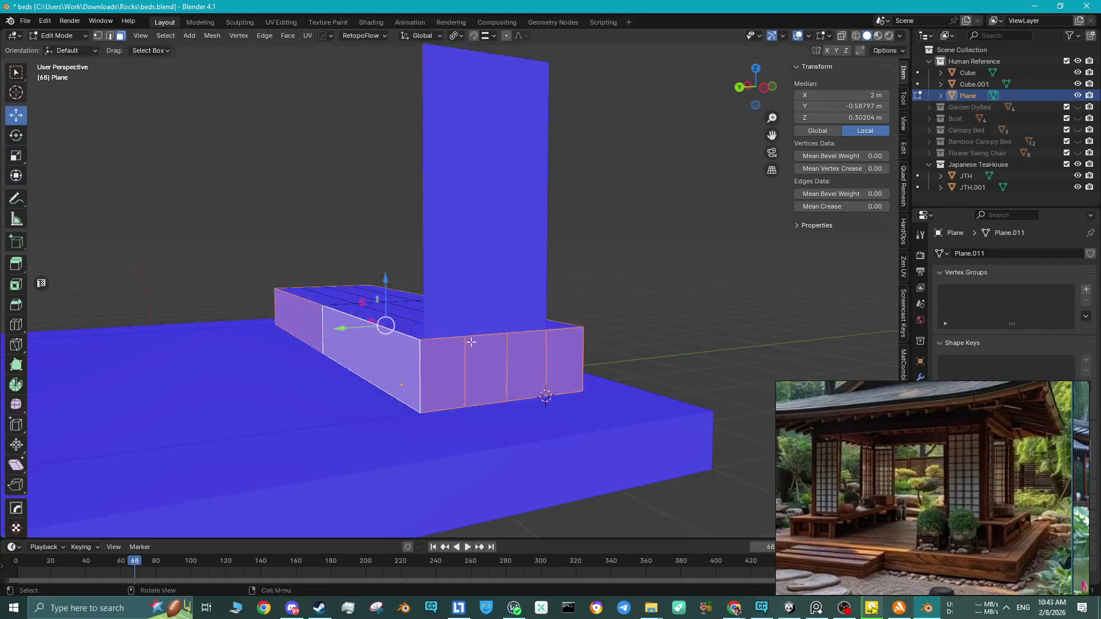
{"action": "left_click", "coordinate": [349, 347]}
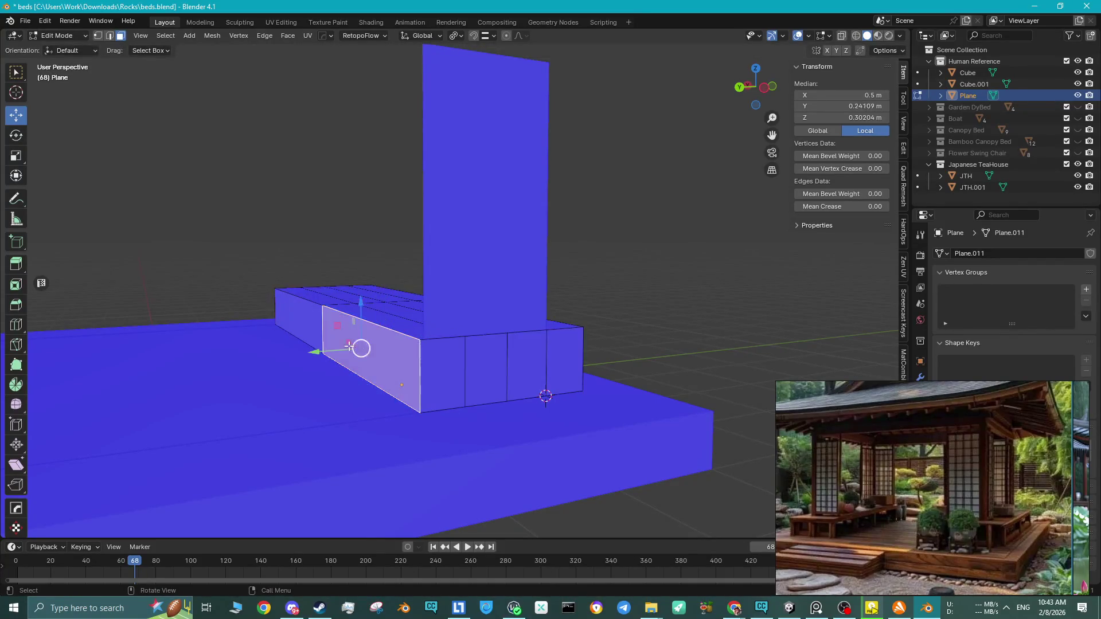
{"action": "left_click", "coordinate": [317, 327], "text": "alt"}
{"action": "left_click", "coordinate": [307, 325], "text": "alt"}
{"action": "middle_click_drag", "start_coordinate": [306, 325], "coordinate": [403, 332]}
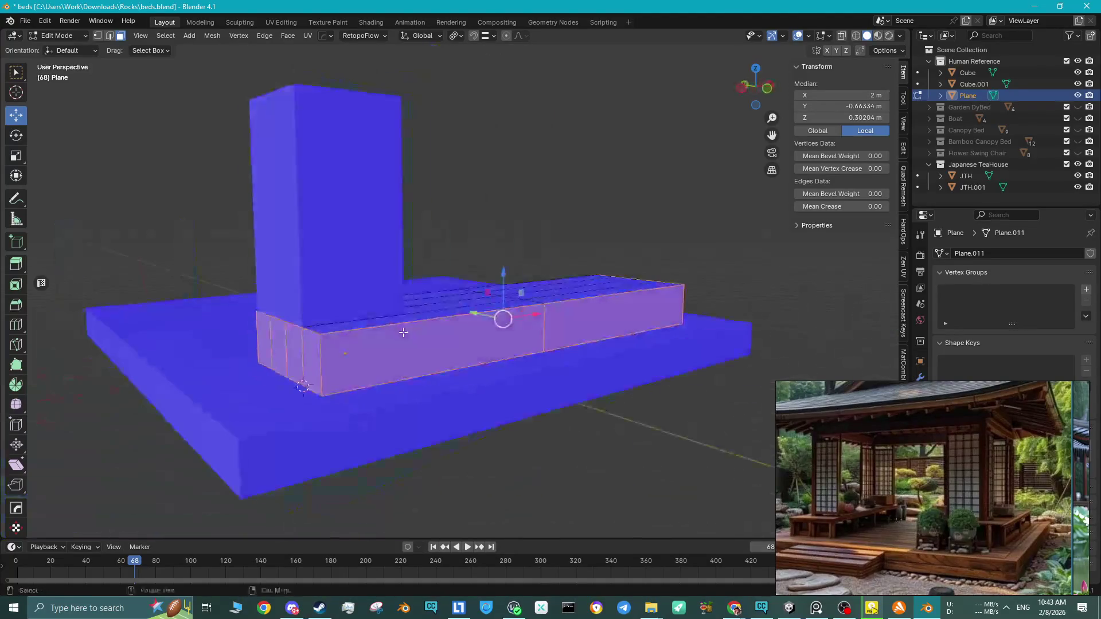
{"action": "left_click", "coordinate": [579, 324], "text": "alt+shift"}
{"action": "middle_click_drag", "start_coordinate": [579, 324], "coordinate": [593, 359]}
{"action": "key", "text": "ctrl+b"}
{"action": "key", "text": "Escape"}
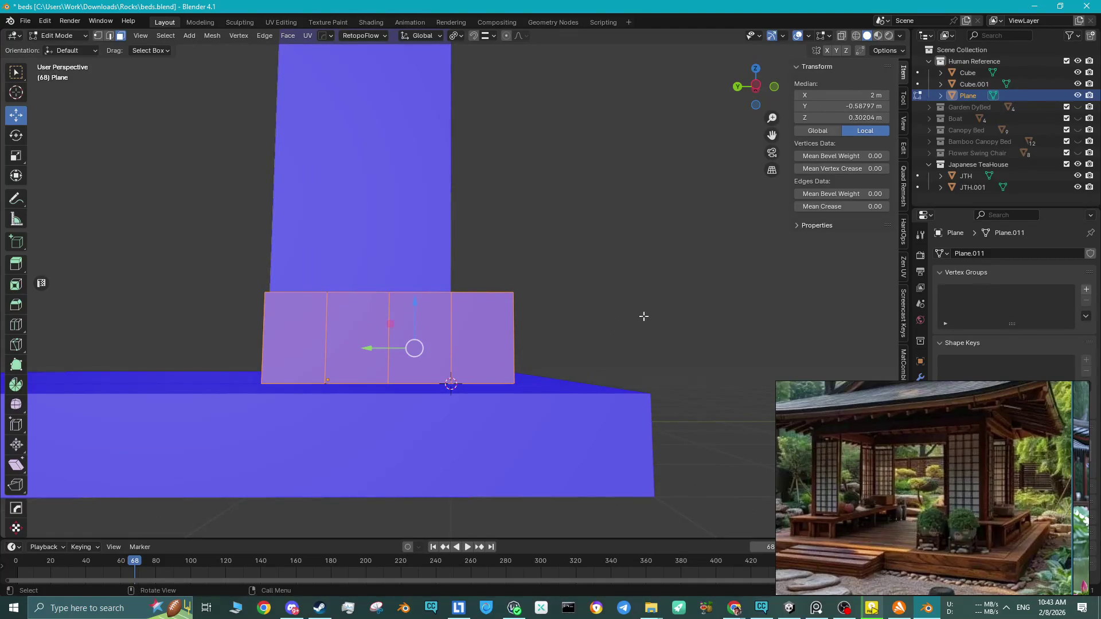
{"action": "key", "text": "i"}
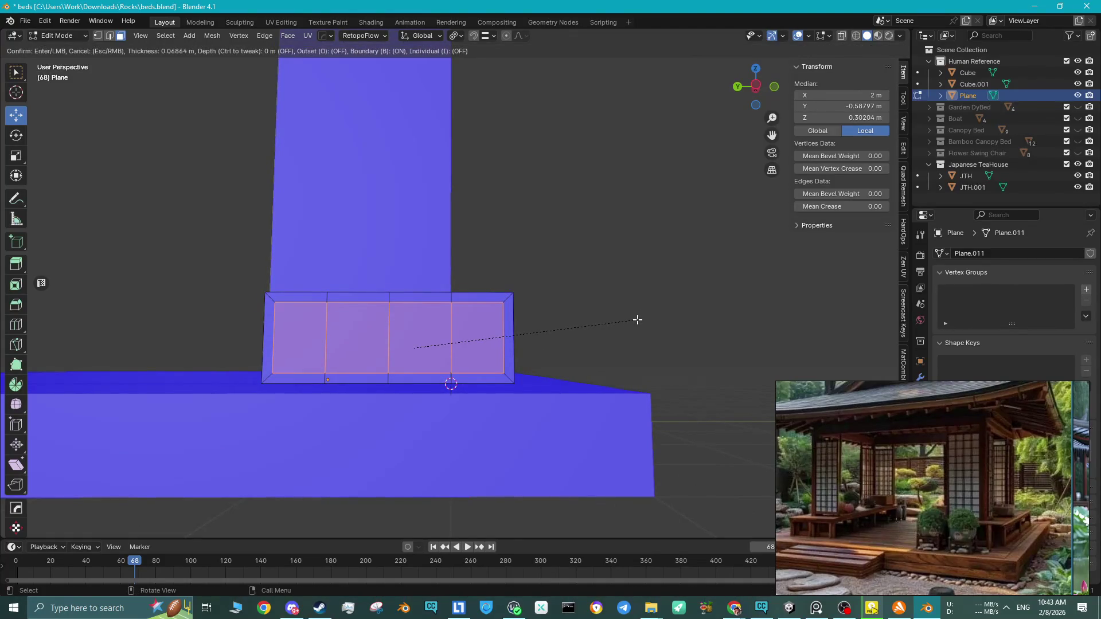
{"action": "key", "text": "i"}
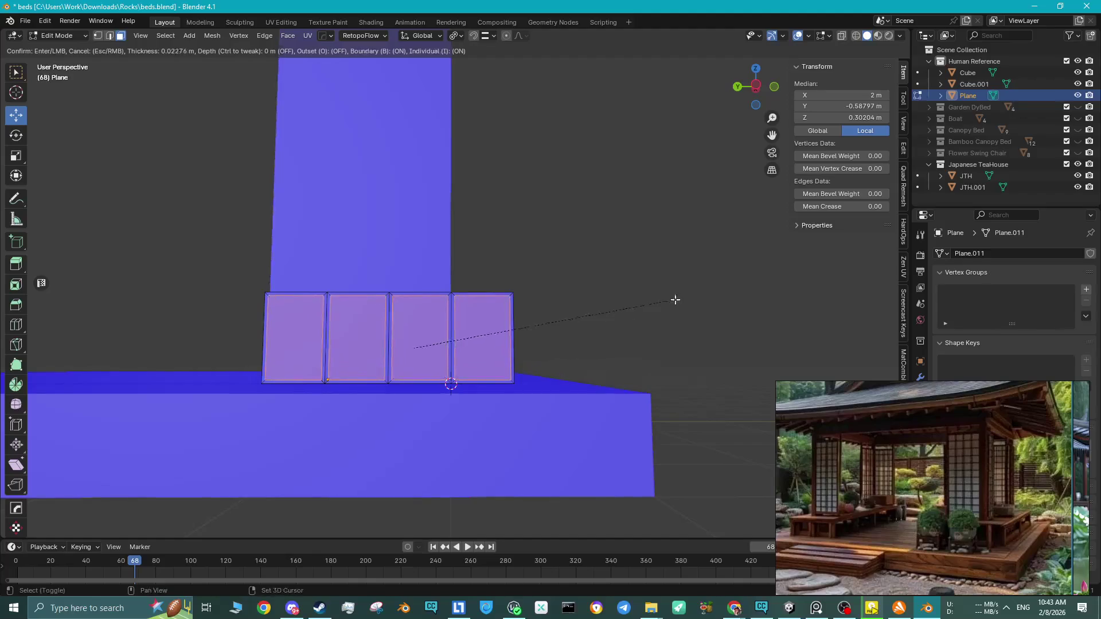
{"action": "key", "text": "Escape"}
{"action": "middle_click_drag", "start_coordinate": [523, 328], "coordinate": [518, 339]}
Select edge loops on the box's front and long side and trial bevels, cancelling each.
{"action": "key", "text": "2"}
{"action": "left_click", "coordinate": [435, 361]}
{"action": "key", "text": "ctrl+b"}
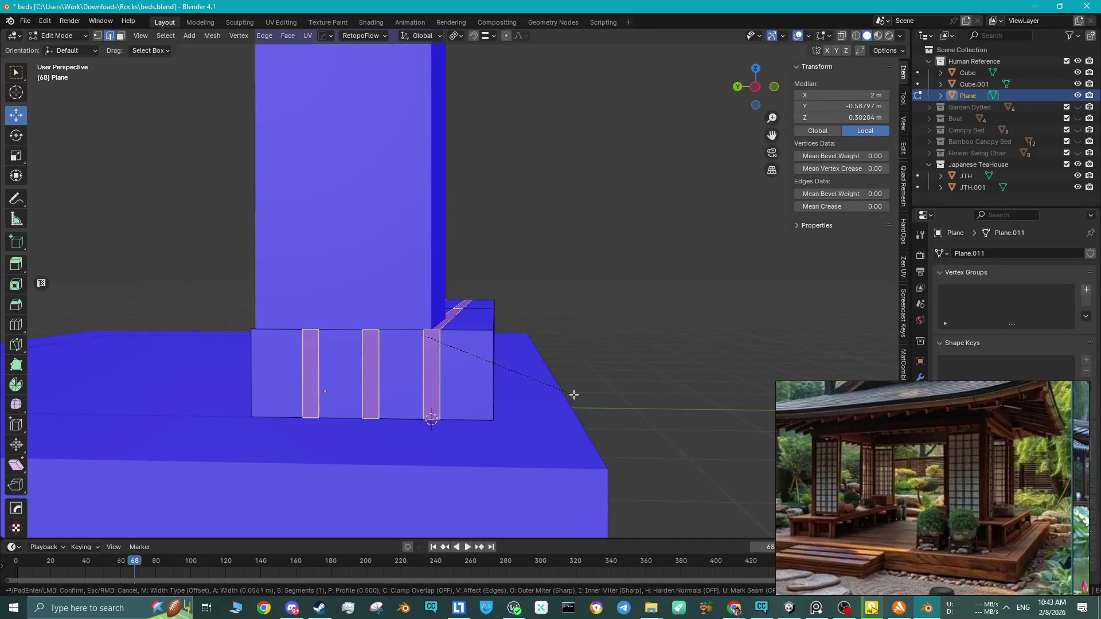
{"action": "key", "text": "Escape"}
{"action": "left_click", "coordinate": [503, 378], "text": "alt"}
{"action": "middle_click_drag", "start_coordinate": [499, 376], "coordinate": [416, 389]}
{"action": "left_click", "coordinate": [415, 389], "text": "alt"}
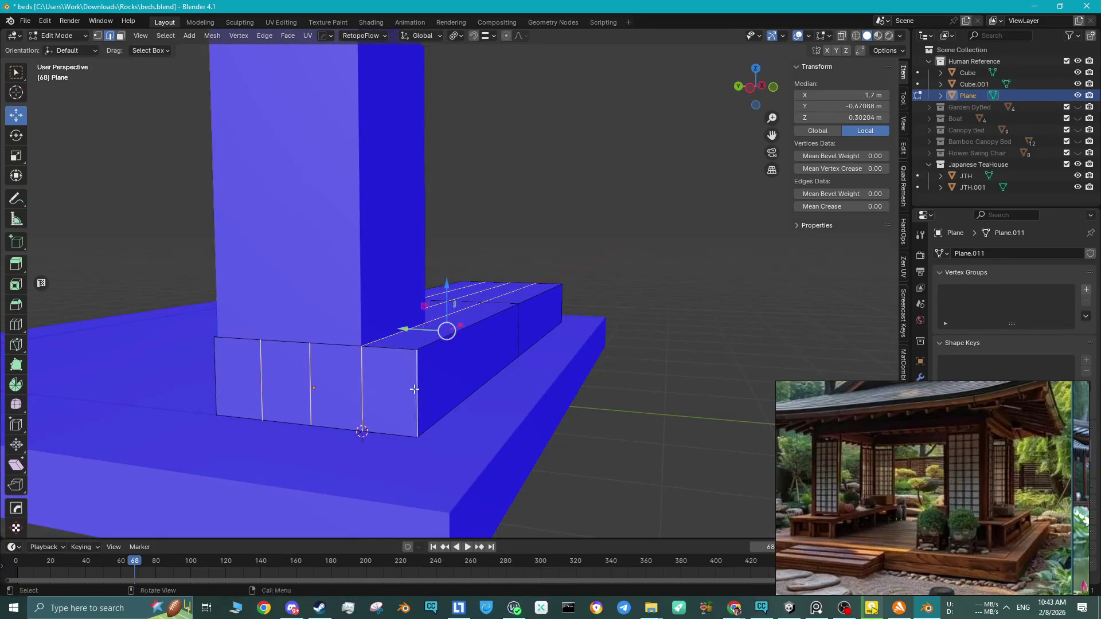
{"action": "left_click", "coordinate": [438, 342], "text": "alt"}
{"action": "key", "text": "ctrl+b"}
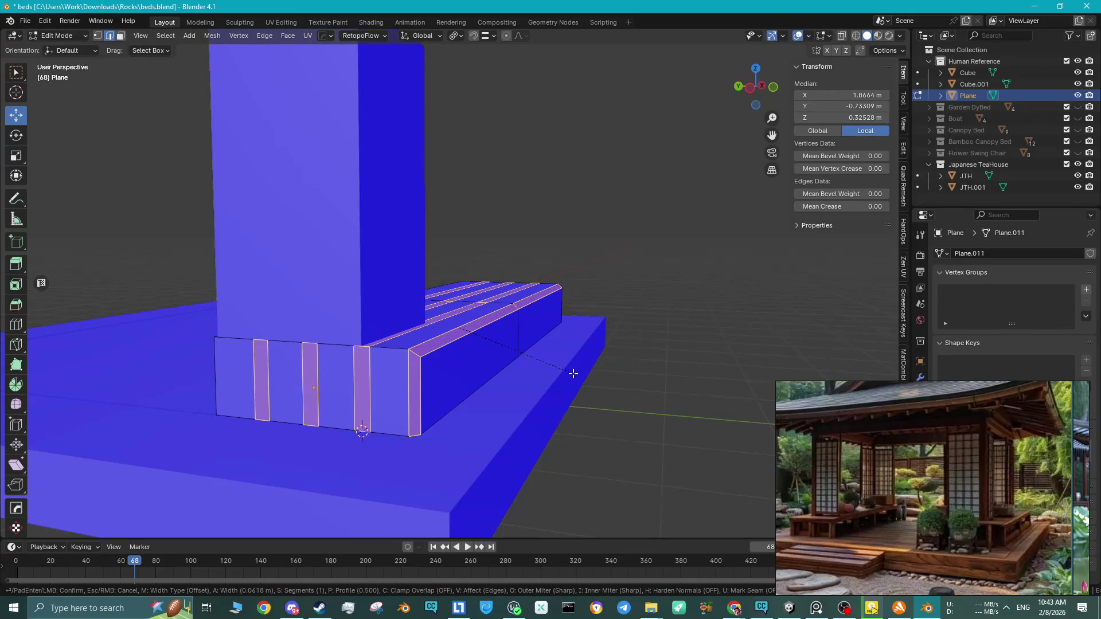
{"action": "key", "text": "Escape"}
{"action": "key", "text": "ctrl+z"}
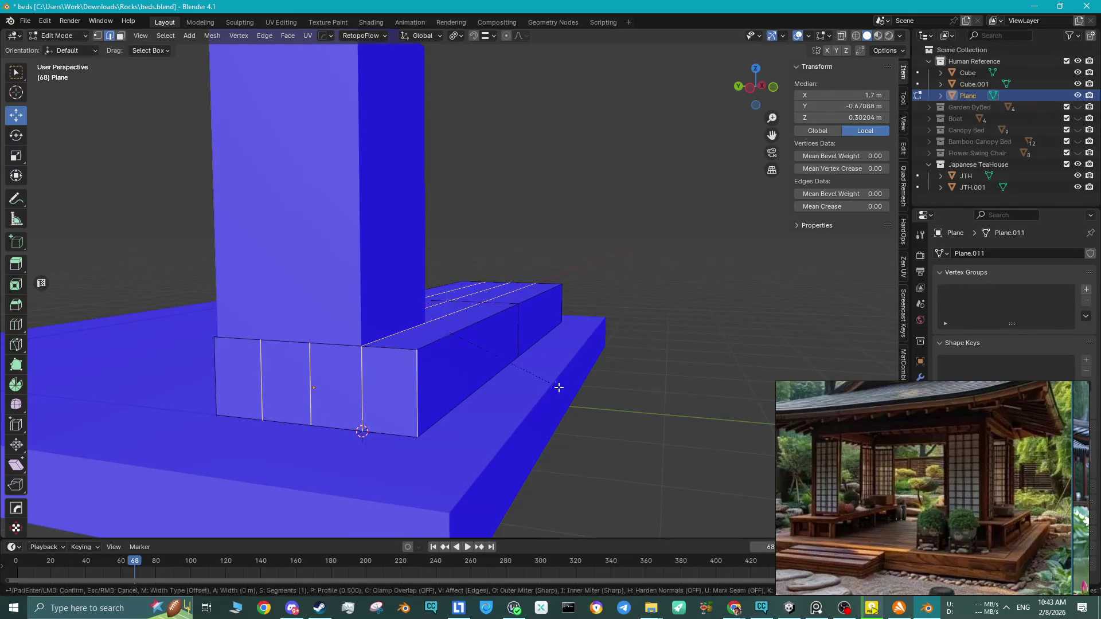
{"action": "key", "text": "ctrl+b"}
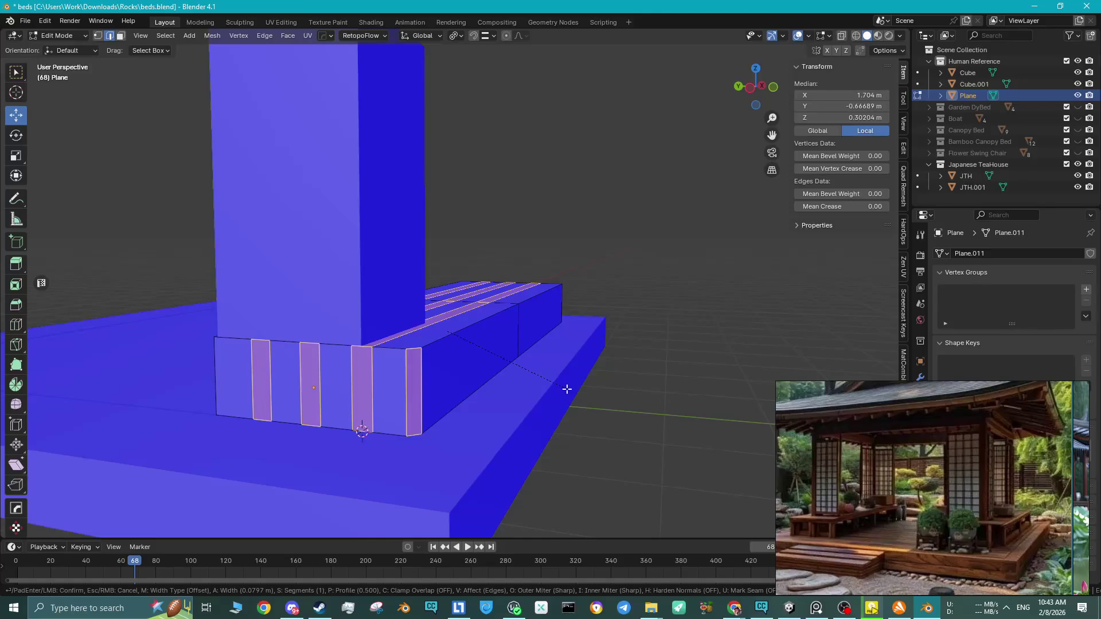
{"action": "key", "text": "Escape"}
{"action": "mouse_move", "coordinate": [545, 380]}
{"action": "middle_mouse_down"}
{"action": "mouse_move", "coordinate": [464, 385]}
{"action": "mouse_move", "coordinate": [476, 392]}
{"action": "middle_mouse_up"}
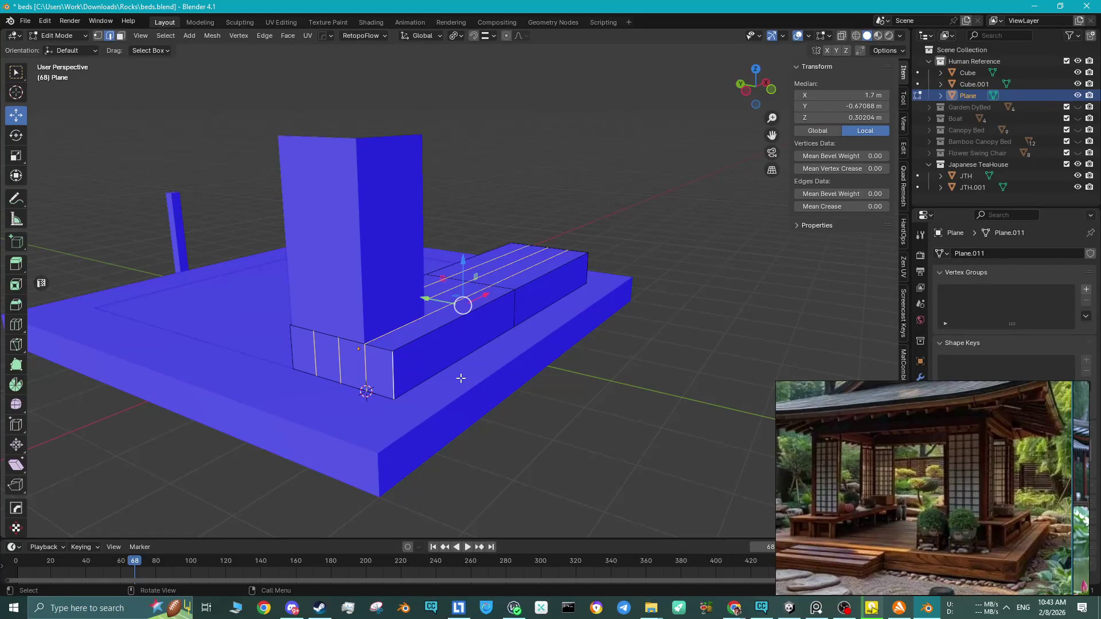
Dissolve the box's extra edge loops with Ctrl+X.
{"action": "mouse_move", "coordinate": [460, 384]}
{"action": "middle_mouse_down"}
{"action": "mouse_move", "coordinate": [450, 354]}
{"action": "mouse_move", "coordinate": [482, 339]}
{"action": "middle_mouse_up"}
{"action": "scroll", "coordinate": [454, 363], "scroll_direction": "up", "scroll_amount": 2}
{"action": "left_click", "coordinate": [518, 317]}
{"action": "key", "text": "ctrl+z"}
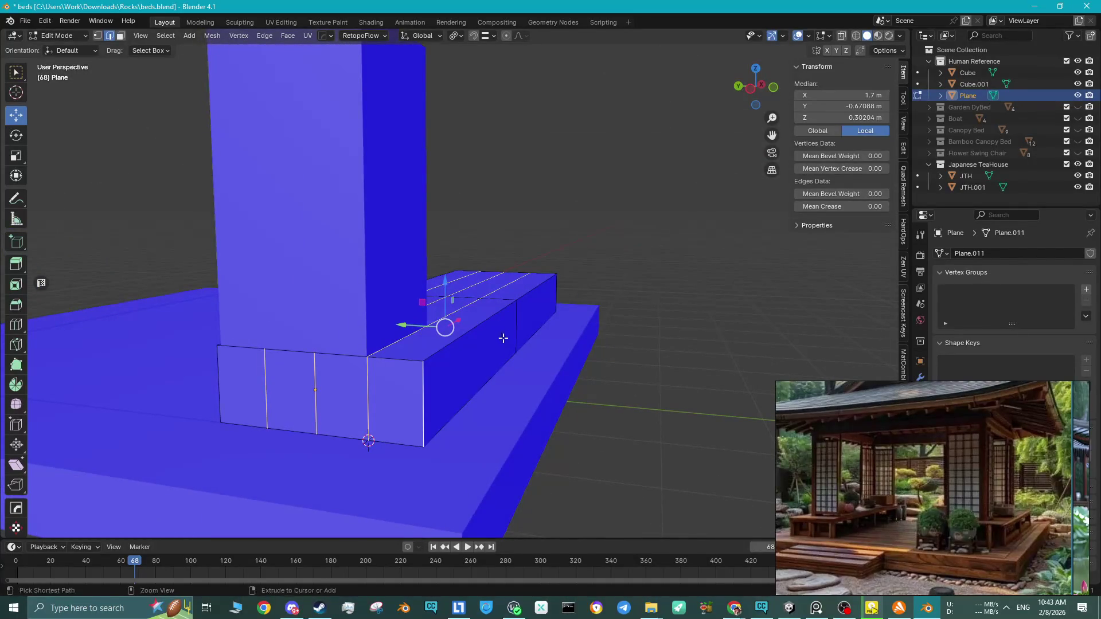
{"action": "key", "text": "ctrl+x"}
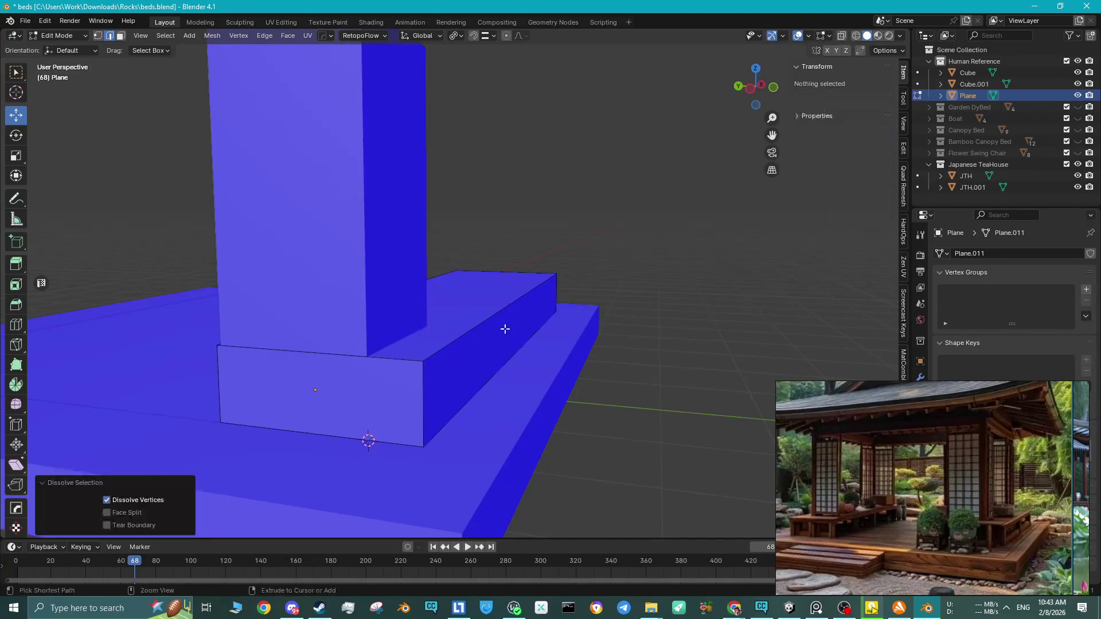
{"action": "mouse_move", "coordinate": [505, 329]}
{"action": "middle_mouse_down"}
{"action": "mouse_move", "coordinate": [446, 356]}
{"action": "mouse_move", "coordinate": [411, 327]}
{"action": "middle_mouse_up"}
{"action": "key", "text": "Tab"}
{"action": "key", "text": "Tab"}
Lower the box's top face on Z, flattening it into a 0.111 m slab.
{"action": "key", "text": "KP_Divide"}
{"action": "left_click", "coordinate": [430, 310]}
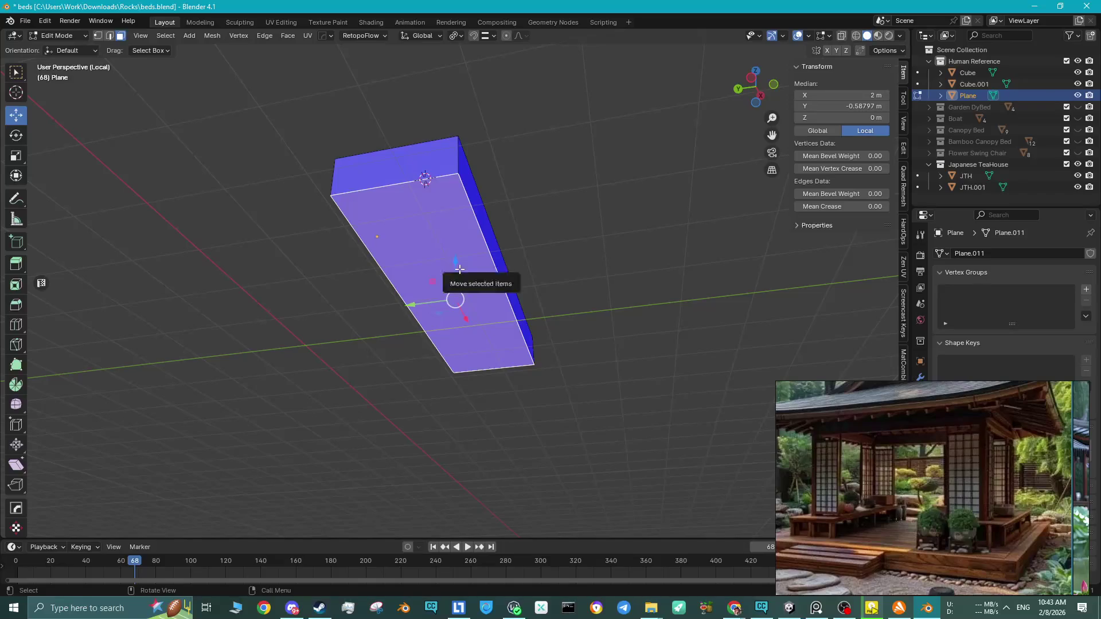
{"action": "middle_click_drag", "start_coordinate": [460, 269], "coordinate": [475, 340]}
{"action": "key", "text": "KP_Divide"}
{"action": "left_click_drag", "start_coordinate": [449, 321], "coordinate": [450, 275]}
{"action": "mouse_move", "coordinate": [450, 275]}
{"action": "middle_mouse_down"}
{"action": "mouse_move", "coordinate": [464, 325]}
{"action": "mouse_move", "coordinate": [453, 341]}
{"action": "mouse_move", "coordinate": [385, 361]}
{"action": "mouse_move", "coordinate": [465, 343]}
{"action": "middle_mouse_up"}
{"action": "key", "text": "Tab"}
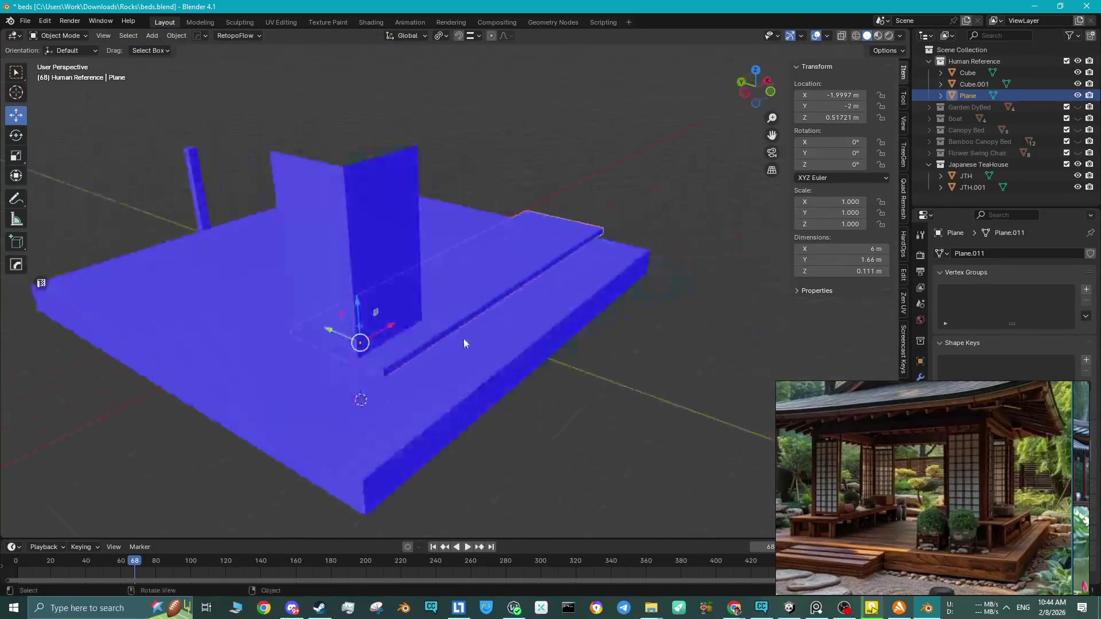
Raise the corner wall's two top edges on Z to make the wall taller.
{"action": "left_click", "coordinate": [585, 430]}
{"action": "left_click", "coordinate": [389, 258]}
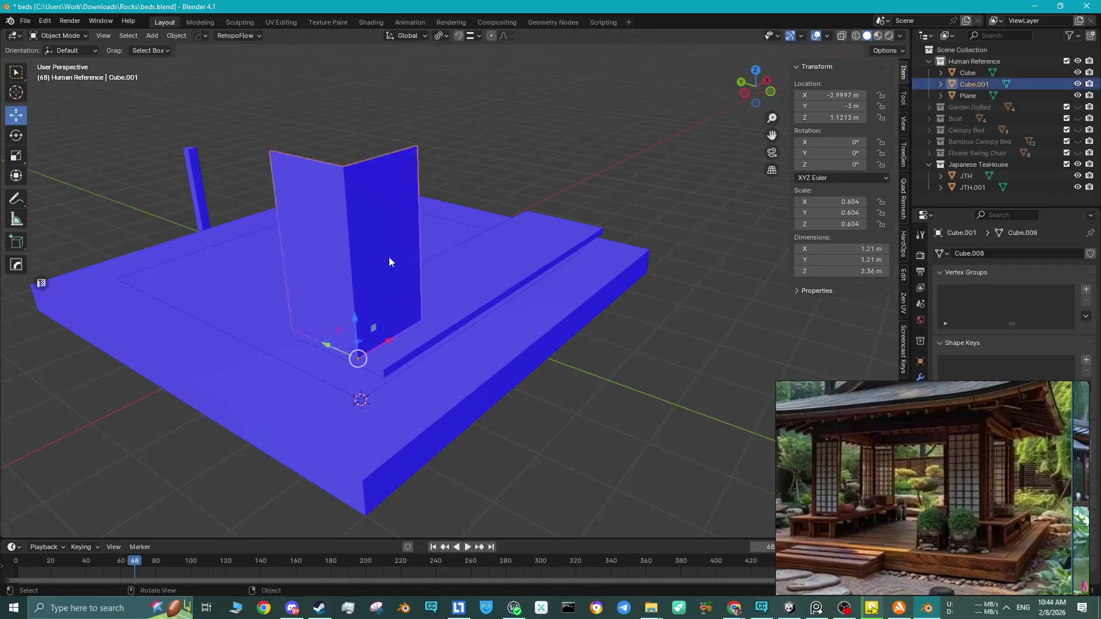
{"action": "key", "text": "Tab"}
{"action": "left_click", "coordinate": [360, 160]}
{"action": "left_click", "coordinate": [310, 159], "text": "shift"}
{"action": "scroll", "coordinate": [358, 173], "scroll_direction": "down", "scroll_amount": 3}
{"action": "key", "text": "g"}
{"action": "key", "text": "z"}
{"action": "left_click", "coordinate": [351, 193]}
{"action": "mouse_move", "coordinate": [351, 192]}
{"action": "middle_mouse_down"}
{"action": "mouse_move", "coordinate": [452, 246]}
{"action": "mouse_move", "coordinate": [346, 238]}
{"action": "mouse_move", "coordinate": [400, 268]}
{"action": "mouse_move", "coordinate": [271, 246]}
{"action": "middle_mouse_up"}
{"action": "scroll", "coordinate": [415, 236], "scroll_direction": "up", "scroll_amount": 2}
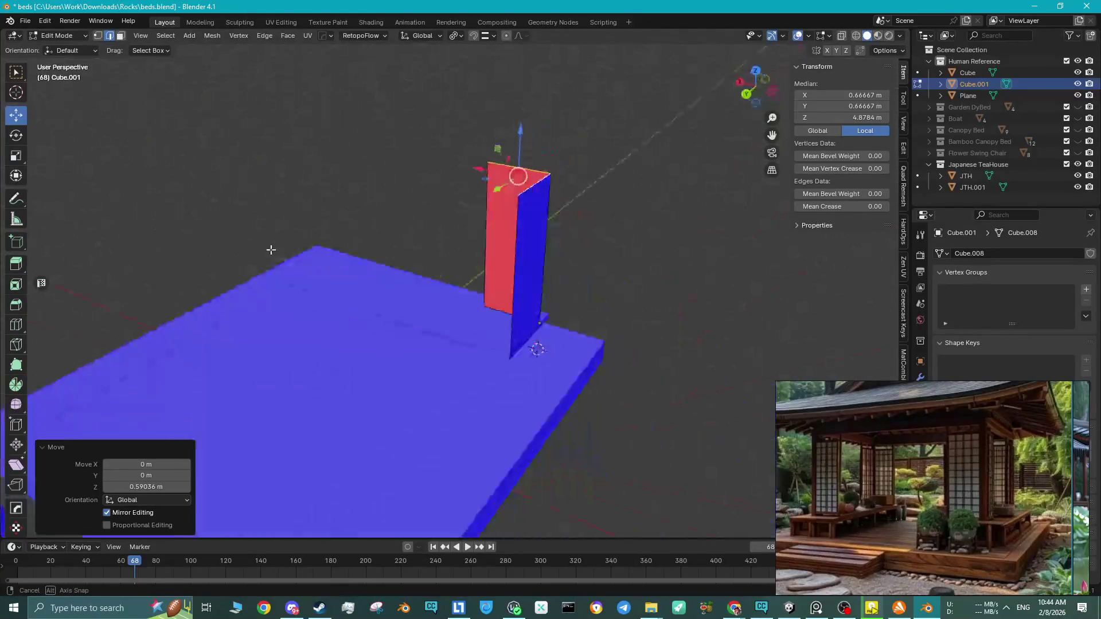
{"action": "key", "text": "Tab"}
Select the platform's top face in Edit Mode, then return to Object Mode.
{"action": "left_click", "coordinate": [331, 374]}
{"action": "mouse_move", "coordinate": [332, 374]}
{"action": "middle_mouse_down"}
{"action": "mouse_move", "coordinate": [467, 406]}
{"action": "mouse_move", "coordinate": [383, 387]}
{"action": "mouse_move", "coordinate": [381, 309]}
{"action": "mouse_move", "coordinate": [390, 337]}
{"action": "middle_mouse_up"}
{"action": "key", "text": "Tab"}
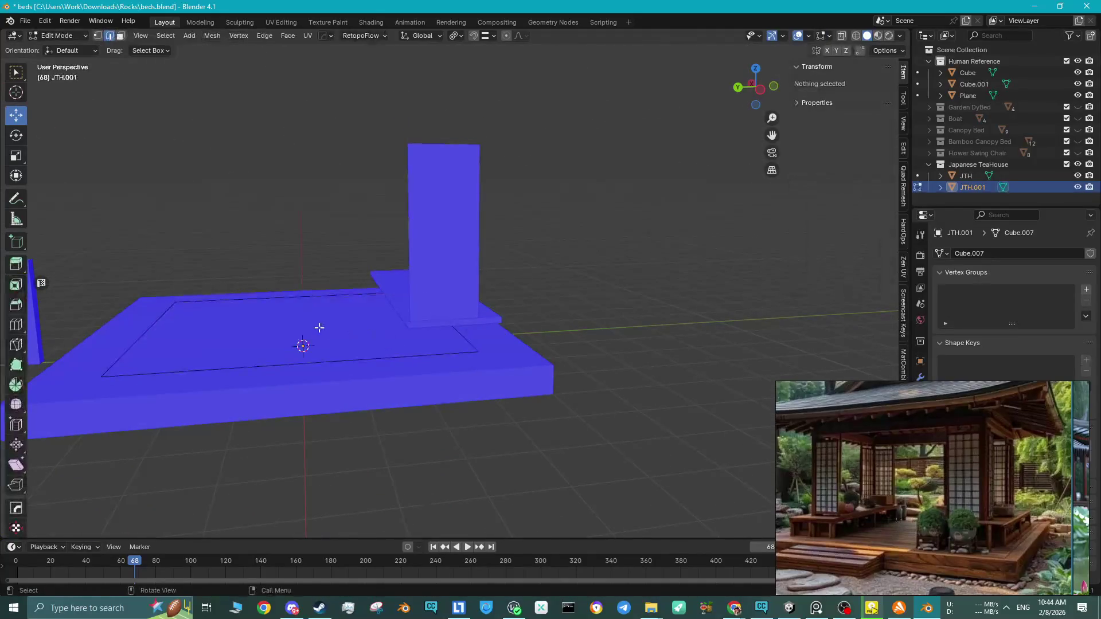
{"action": "key", "text": "3"}
{"action": "left_click", "coordinate": [321, 328]}
{"action": "key", "text": "Tab"}
Add a Mirror modifier to the wall, set its origin to the 3D cursor, and mirror on X and Y.
{"action": "left_click", "coordinate": [454, 272]}
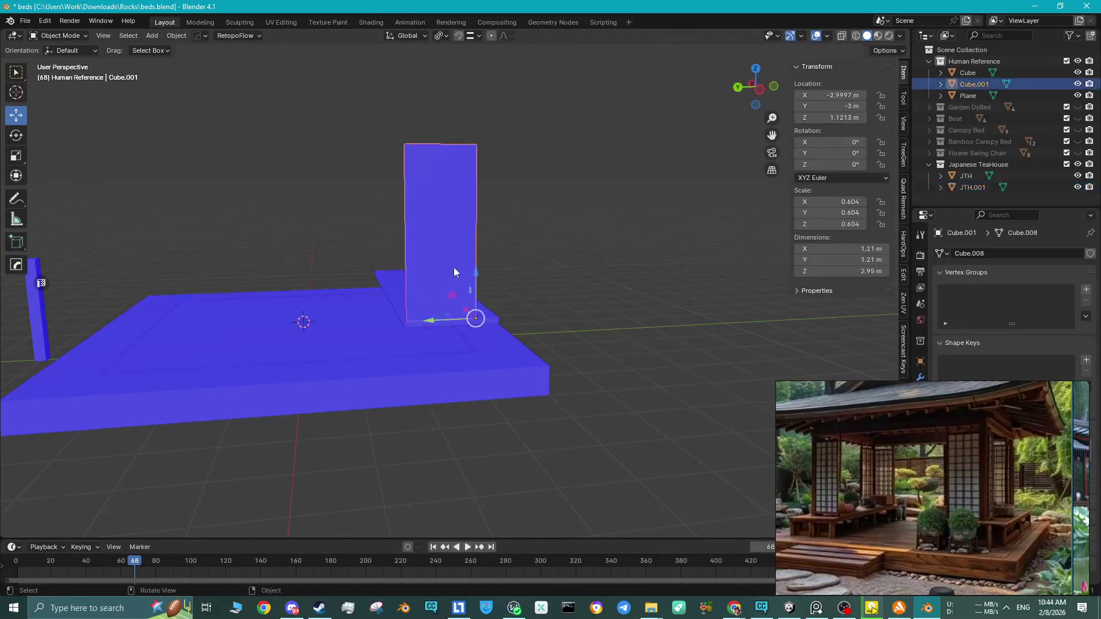
{"action": "left_click", "coordinate": [920, 375]}
{"action": "left_click", "coordinate": [969, 255]}
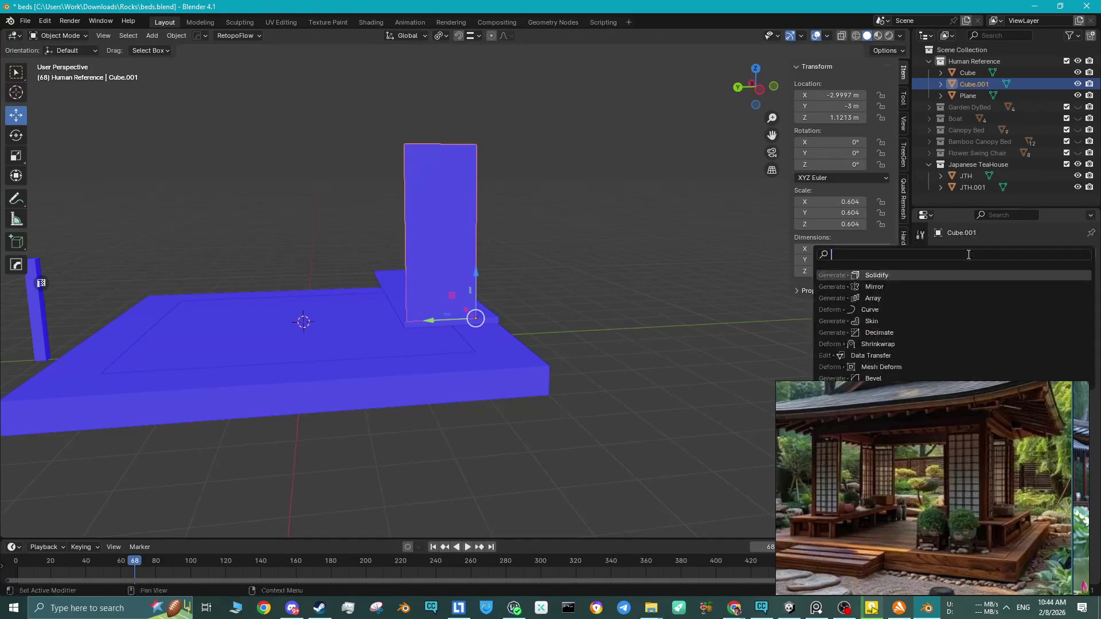
{"action": "left_click", "coordinate": [893, 288]}
{"action": "mouse_move", "coordinate": [720, 307]}
{"action": "middle_mouse_down"}
{"action": "mouse_move", "coordinate": [559, 312]}
{"action": "mouse_move", "coordinate": [608, 318]}
{"action": "middle_mouse_up"}
{"action": "right_click", "coordinate": [513, 298]}
{"action": "mouse_move", "coordinate": [514, 299]}
{"action": "left_click", "coordinate": [572, 324]}
{"action": "left_click", "coordinate": [1041, 284]}
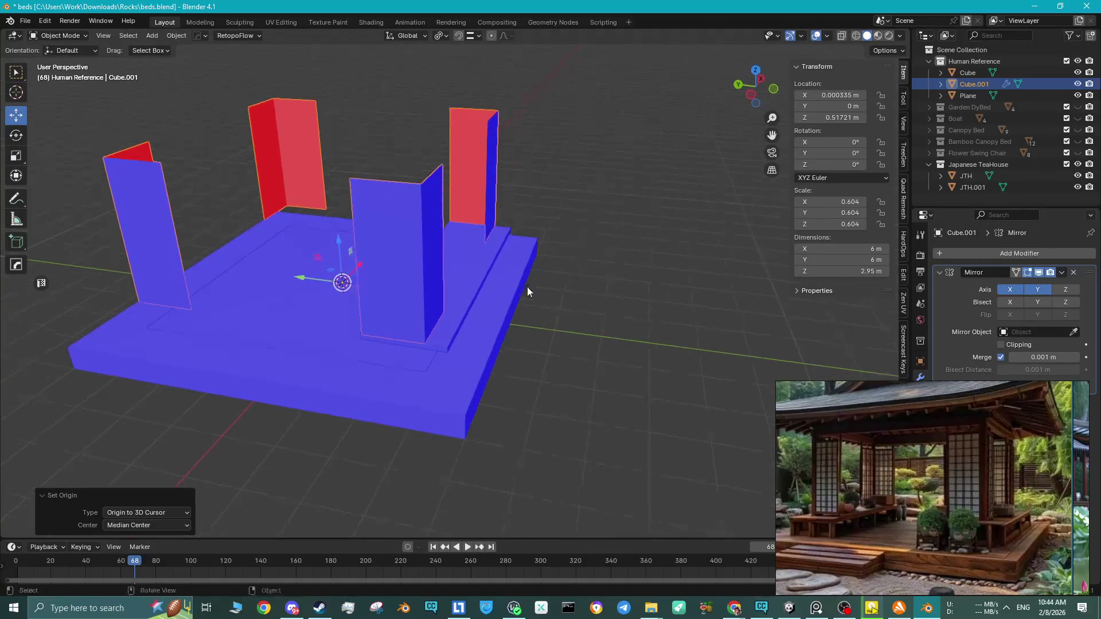
{"action": "mouse_move", "coordinate": [528, 290]}
{"action": "middle_mouse_down"}
{"action": "mouse_move", "coordinate": [605, 280]}
{"action": "mouse_move", "coordinate": [491, 274]}
{"action": "mouse_move", "coordinate": [485, 254]}
{"action": "mouse_move", "coordinate": [502, 274]}
{"action": "mouse_move", "coordinate": [427, 266]}
{"action": "mouse_move", "coordinate": [533, 246]}
{"action": "mouse_move", "coordinate": [347, 259]}
{"action": "mouse_move", "coordinate": [423, 299]}
{"action": "mouse_move", "coordinate": [418, 339]}
{"action": "mouse_move", "coordinate": [448, 304]}
{"action": "mouse_move", "coordinate": [436, 315]}
{"action": "mouse_move", "coordinate": [436, 386]}
{"action": "middle_mouse_up"}
{"action": "left_click", "coordinate": [605, 280]}
{"action": "left_click", "coordinate": [418, 340]}
Bevel the ledge's four vertical corner edges with 4 segments at 0.0868 m.
{"action": "key", "text": "Tab"}
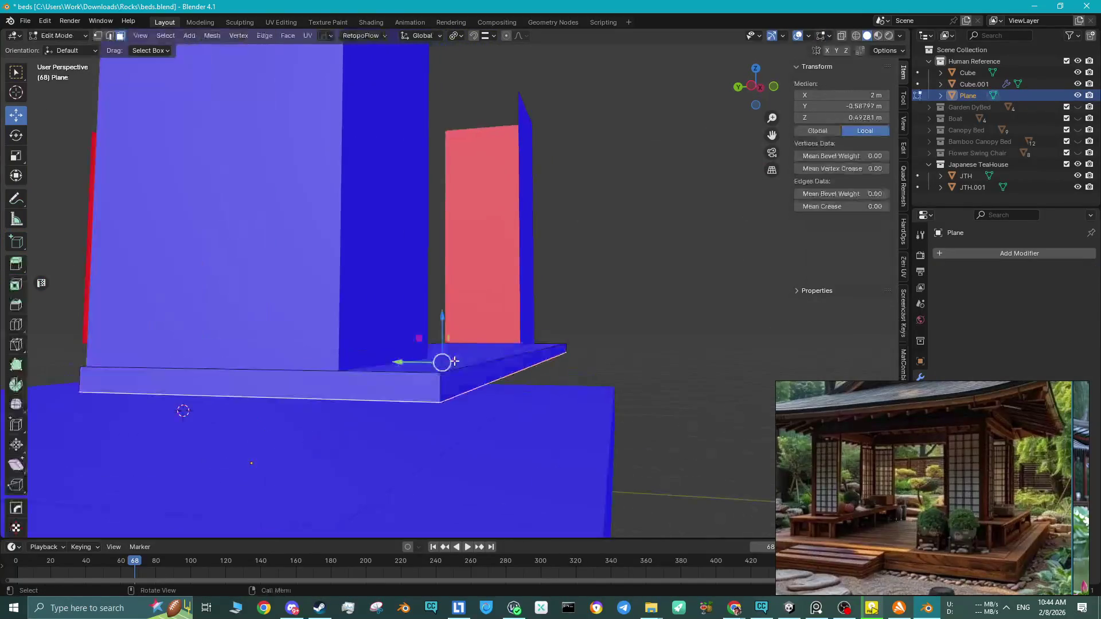
{"action": "left_click", "coordinate": [442, 384], "text": "alt"}
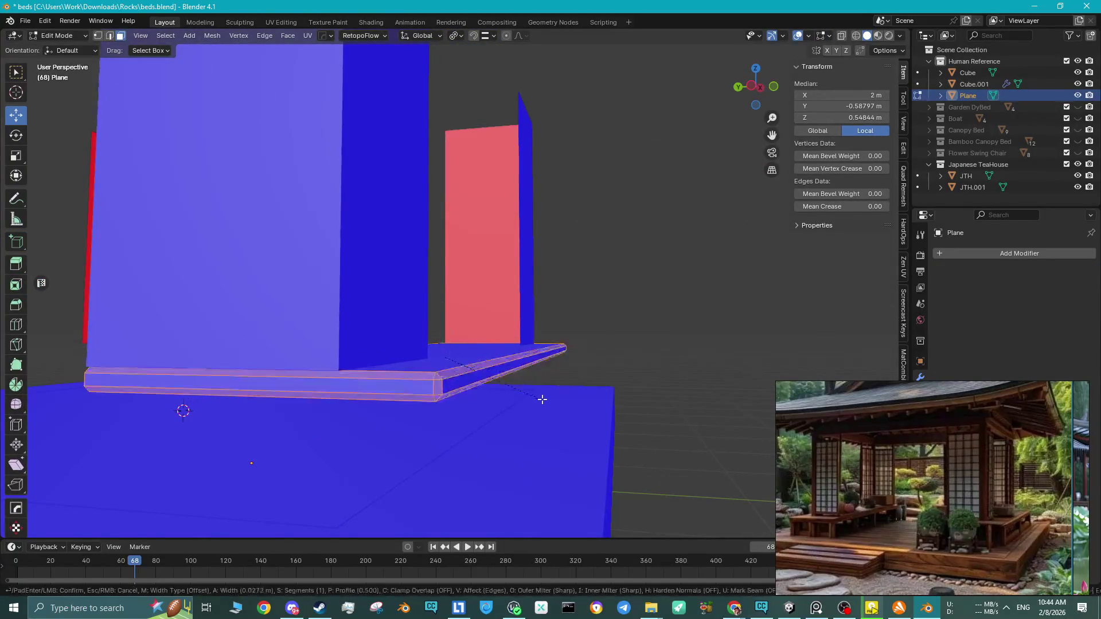
{"action": "key", "text": "2"}
{"action": "left_click", "coordinate": [439, 388]}
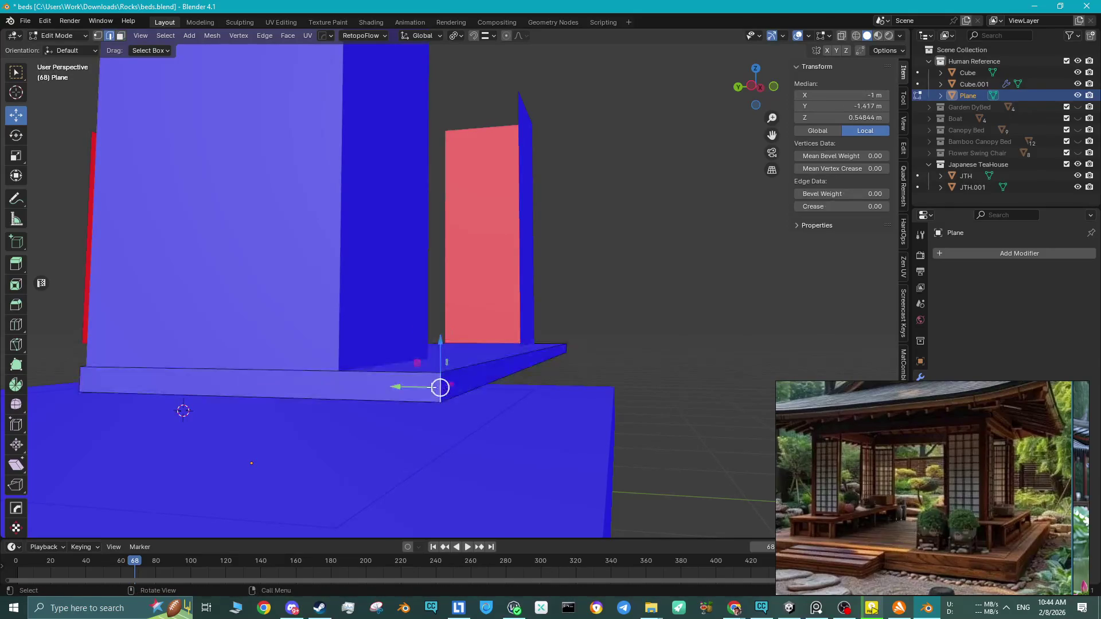
{"action": "left_click", "coordinate": [92, 378], "text": "shift"}
{"action": "middle_click_drag", "start_coordinate": [91, 377], "coordinate": [313, 424]}
{"action": "left_click", "coordinate": [312, 424], "text": "shift"}
{"action": "left_click", "coordinate": [179, 382], "text": "shift"}
{"action": "middle_click_drag", "start_coordinate": [179, 382], "coordinate": [487, 376]}
{"action": "key", "text": "ctrl+b"}
{"action": "scroll", "coordinate": [646, 376], "scroll_direction": "up", "scroll_amount": 5}
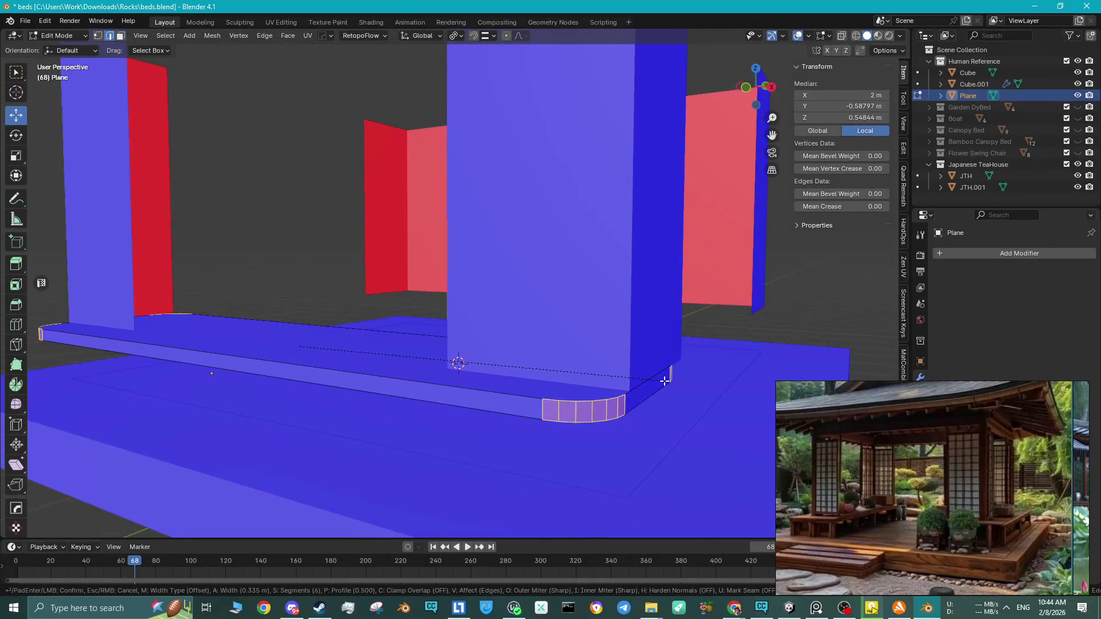
{"action": "scroll", "coordinate": [633, 386], "scroll_direction": "down", "scroll_amount": 2}
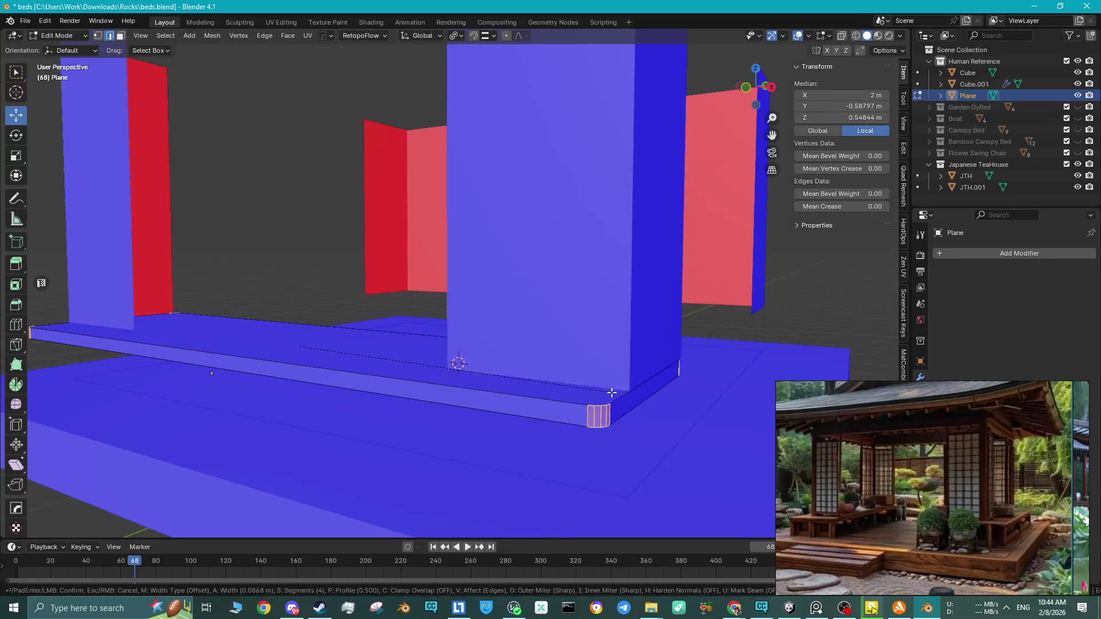
{"action": "left_click", "coordinate": [612, 392]}
{"action": "middle_click_drag", "start_coordinate": [612, 392], "coordinate": [644, 373]}
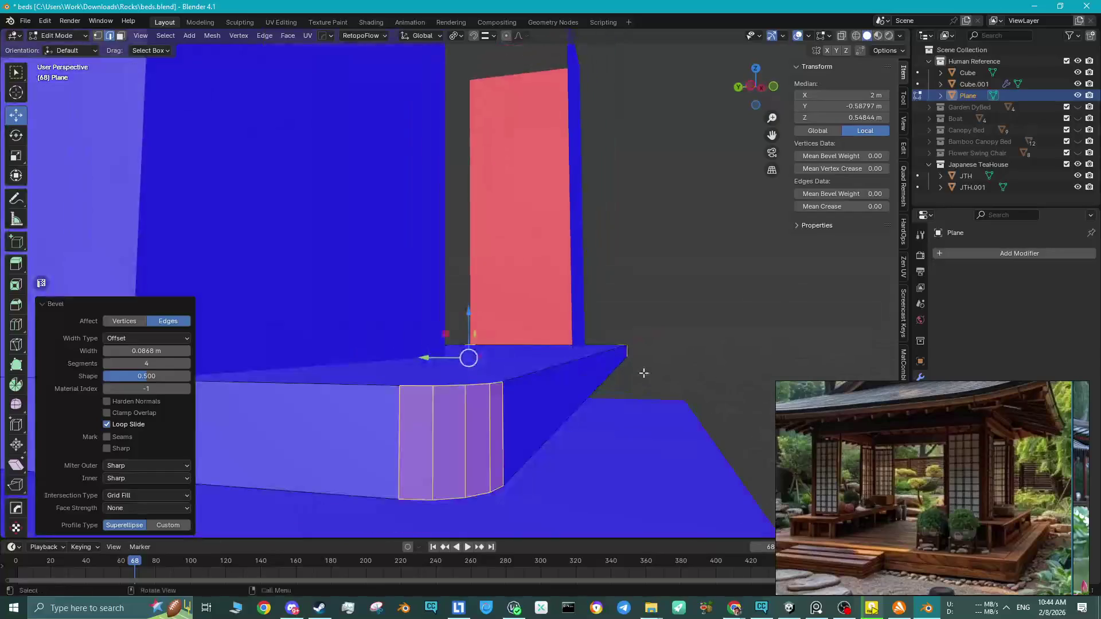
Merge the ledge's vertices by distance and shade it smooth by angle.
{"action": "key", "text": "a"}
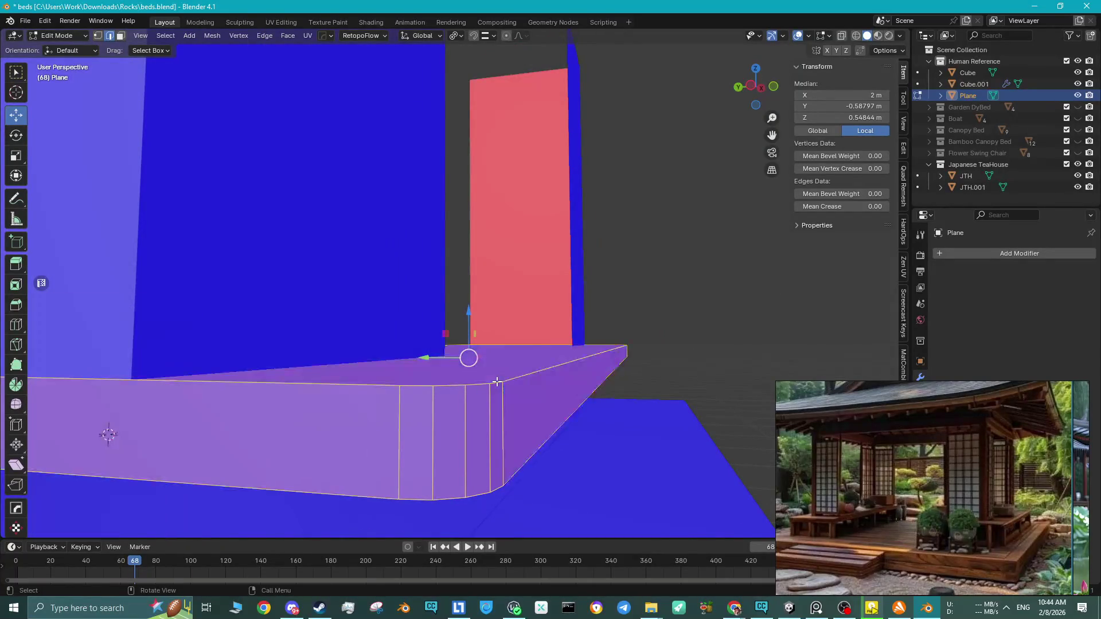
{"action": "key", "text": "m"}
{"action": "left_click", "coordinate": [504, 397]}
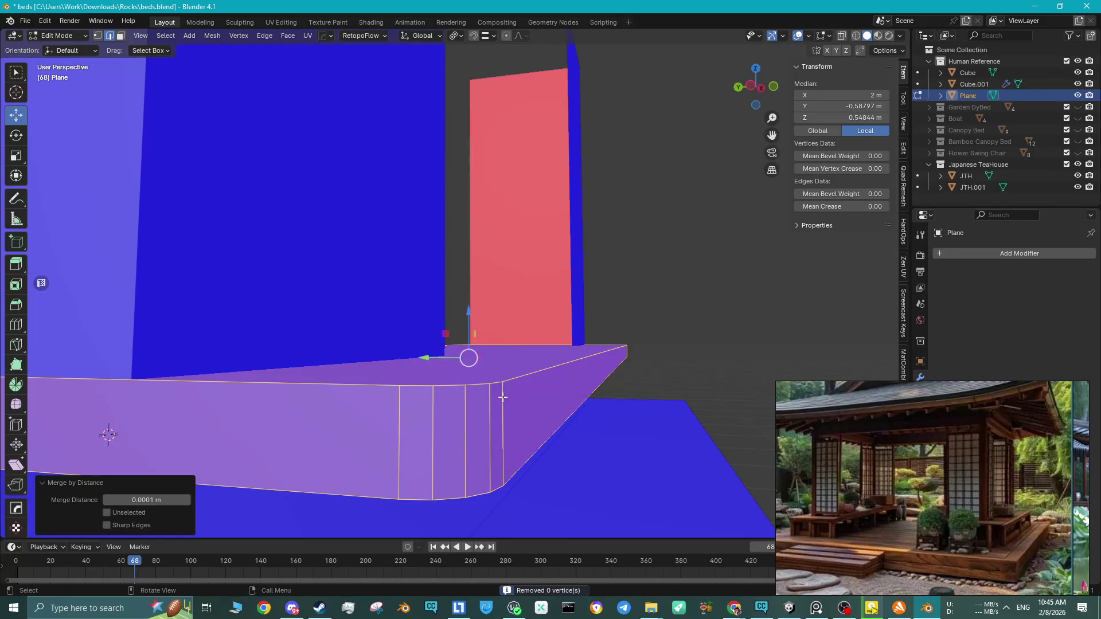
{"action": "key", "text": "comma"}
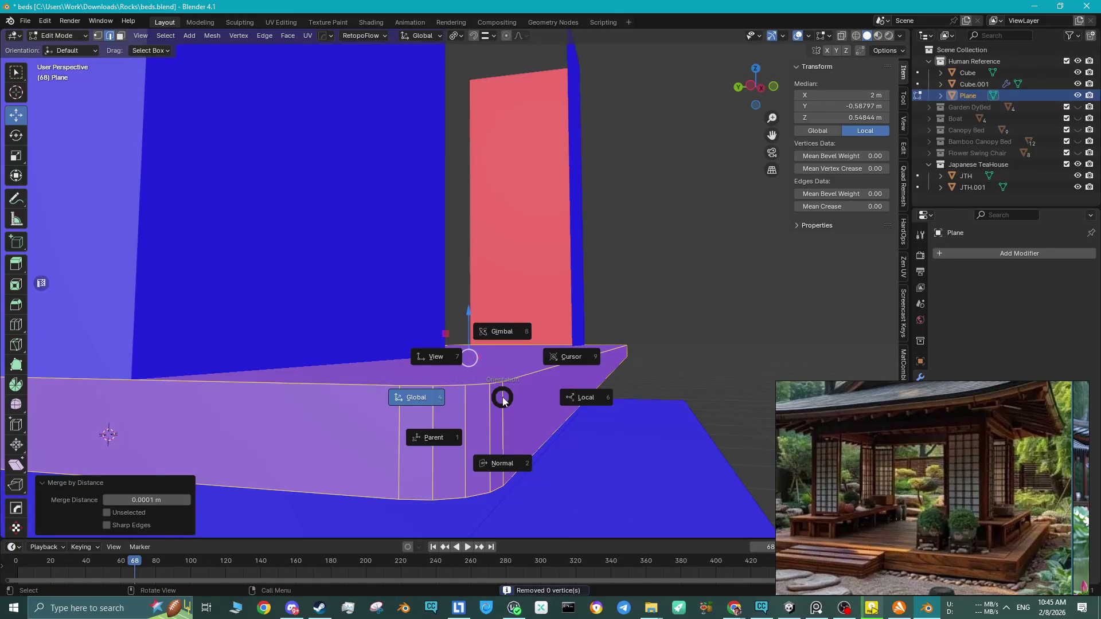
{"action": "key", "text": "Escape"}
{"action": "scroll", "coordinate": [470, 379], "scroll_direction": "down", "scroll_amount": 5}
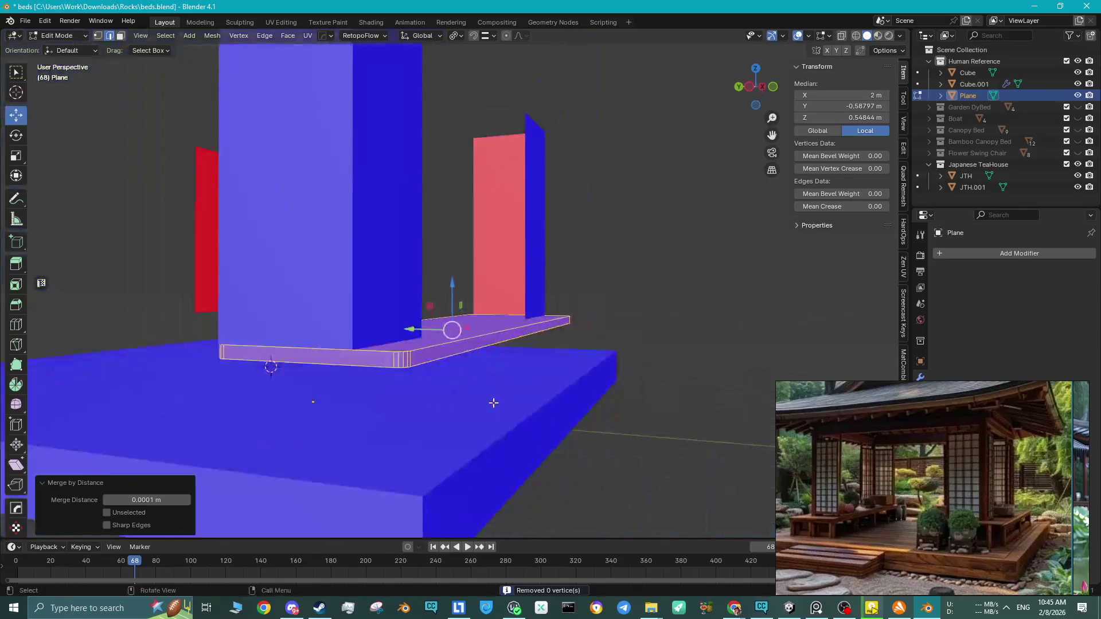
{"action": "key", "text": "Tab"}
{"action": "middle_click_drag", "start_coordinate": [438, 371], "coordinate": [428, 376]}
{"action": "right_click", "coordinate": [428, 376]}
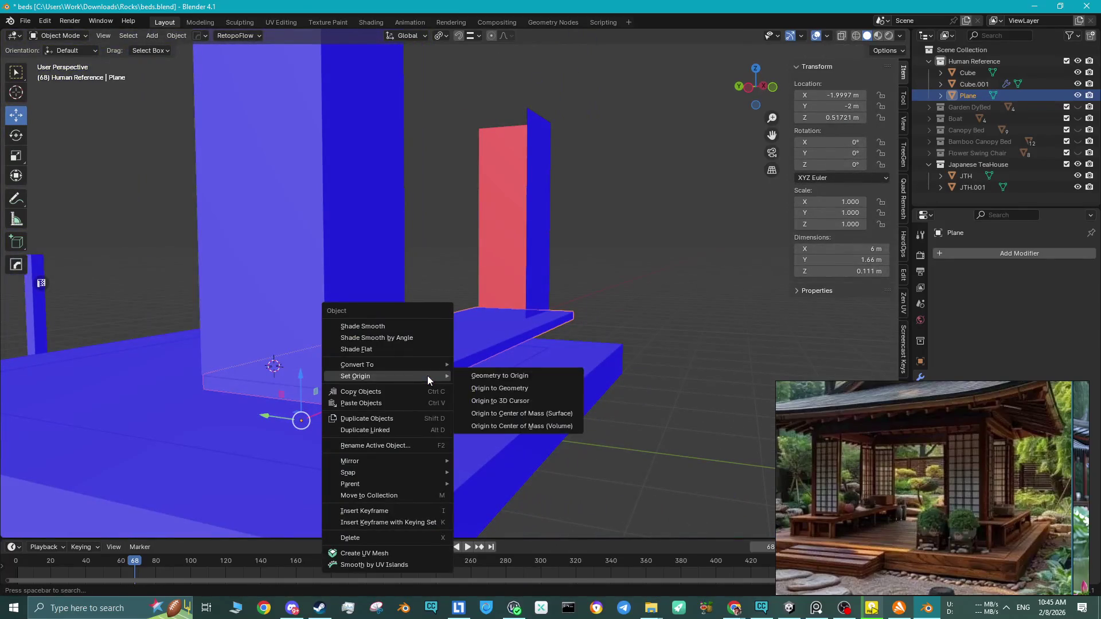
{"action": "left_click", "coordinate": [398, 342]}
{"action": "key", "text": "Tab"}
{"action": "key", "text": "Tab"}
Inspect the ledge against the pillar and panels, then select the base plate and enter Edit Mode.
{"action": "left_click", "coordinate": [663, 349]}
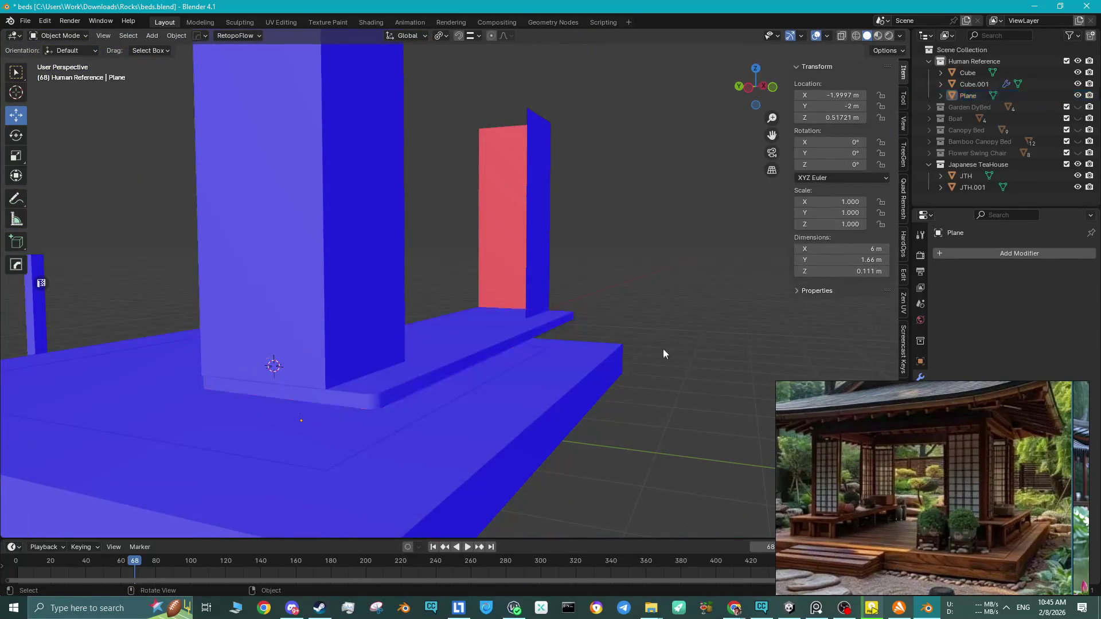
{"action": "scroll", "coordinate": [408, 394], "scroll_direction": "down", "scroll_amount": 4}
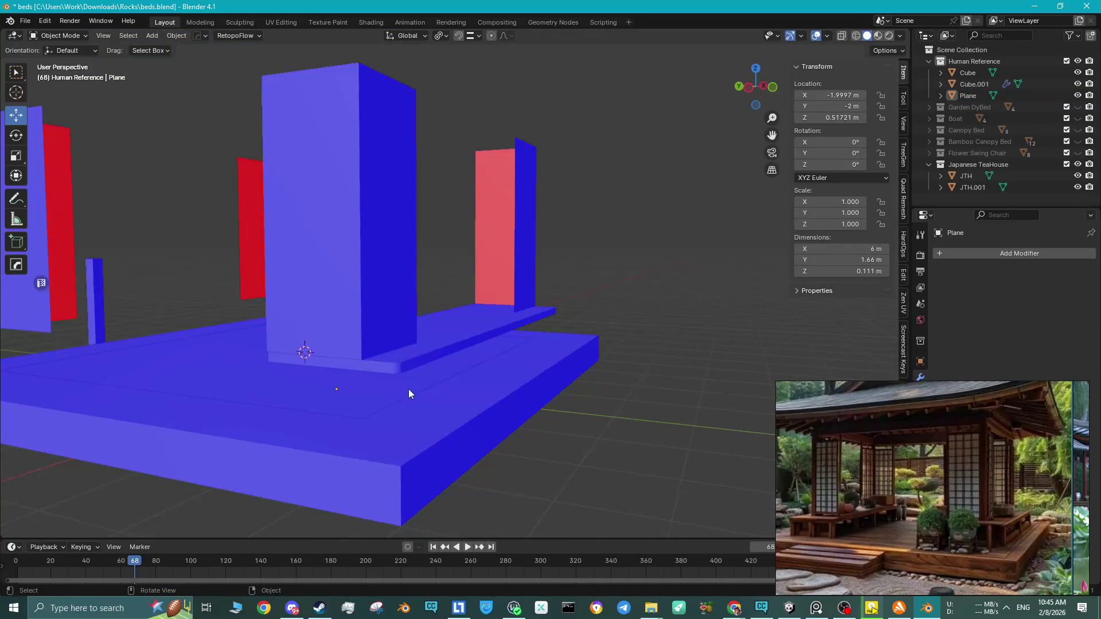
{"action": "middle_click_drag", "start_coordinate": [439, 402], "coordinate": [452, 376]}
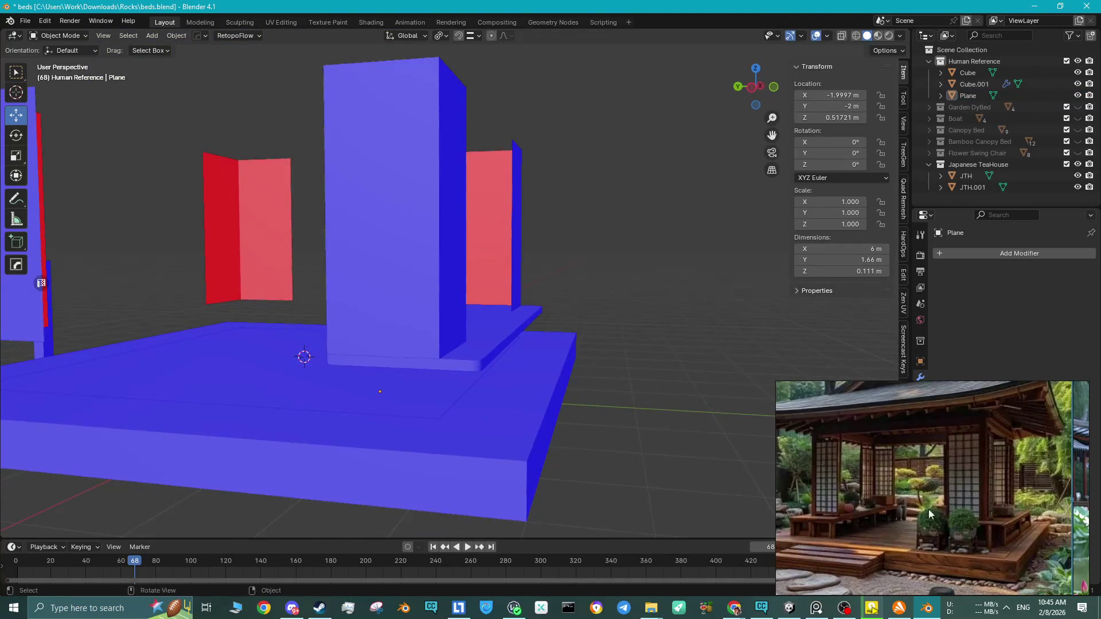
{"action": "scroll", "coordinate": [1030, 543], "scroll_direction": "up", "scroll_amount": 3}
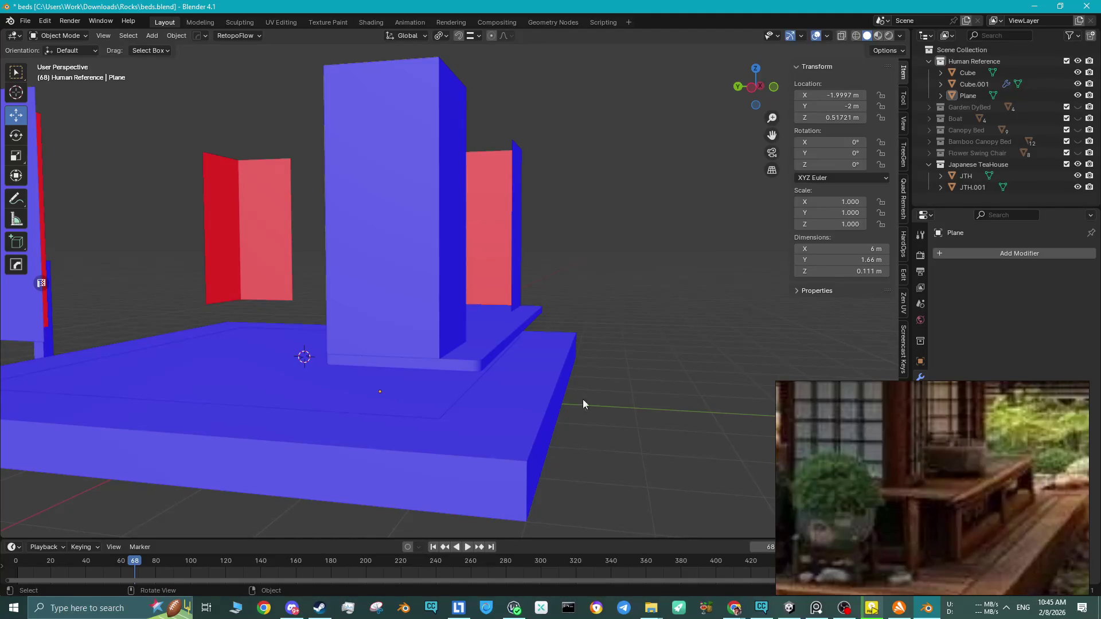
{"action": "scroll", "coordinate": [497, 353], "scroll_direction": "up", "scroll_amount": 3}
{"action": "left_click", "coordinate": [524, 381]}
{"action": "key", "text": "Tab"}
{"action": "key", "text": "Tab"}
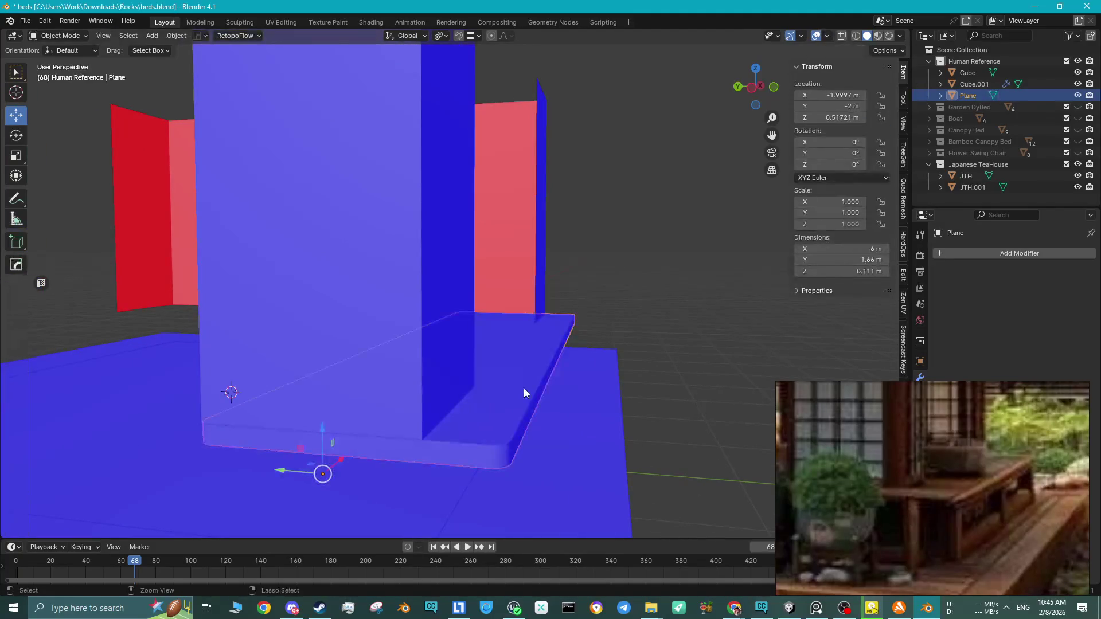
{"action": "key", "text": "Tab"}
{"action": "mouse_move", "coordinate": [524, 388]}
{"action": "middle_mouse_down"}
{"action": "mouse_move", "coordinate": [526, 398]}
{"action": "mouse_move", "coordinate": [376, 342]}
{"action": "mouse_move", "coordinate": [417, 340]}
{"action": "middle_mouse_up"}
Bevel all the plate's edges with 3 segments at 0.0459 m and shade smooth by angle at 30°.
{"action": "left_click", "coordinate": [416, 335]}
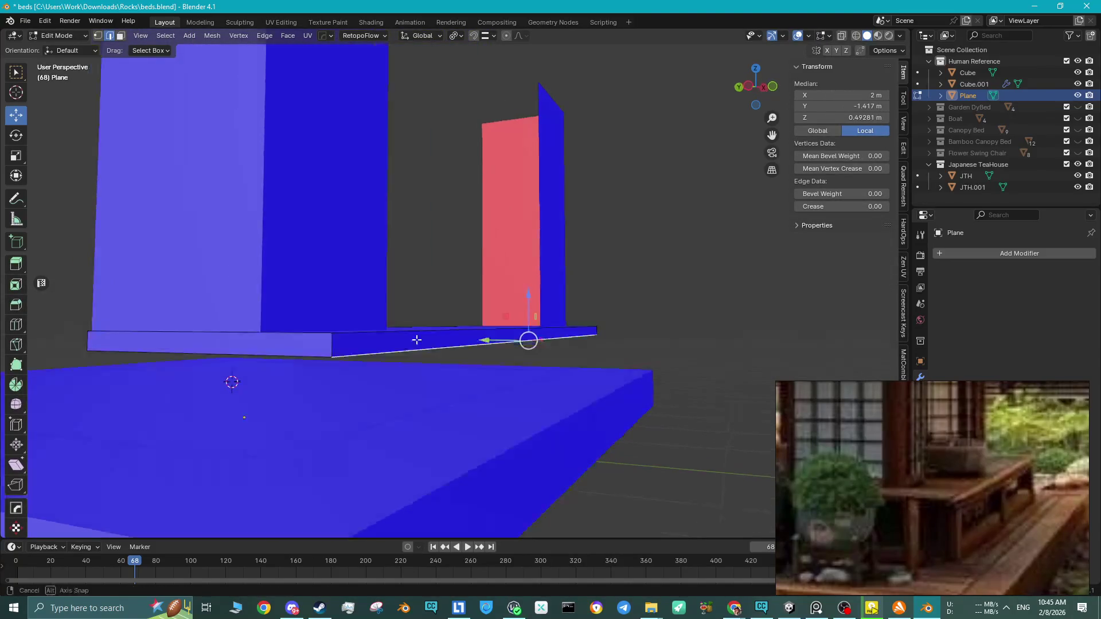
{"action": "key", "text": "a"}
{"action": "key", "text": "ctrl+b"}
{"action": "scroll", "coordinate": [567, 387], "scroll_direction": "down", "scroll_amount": 1}
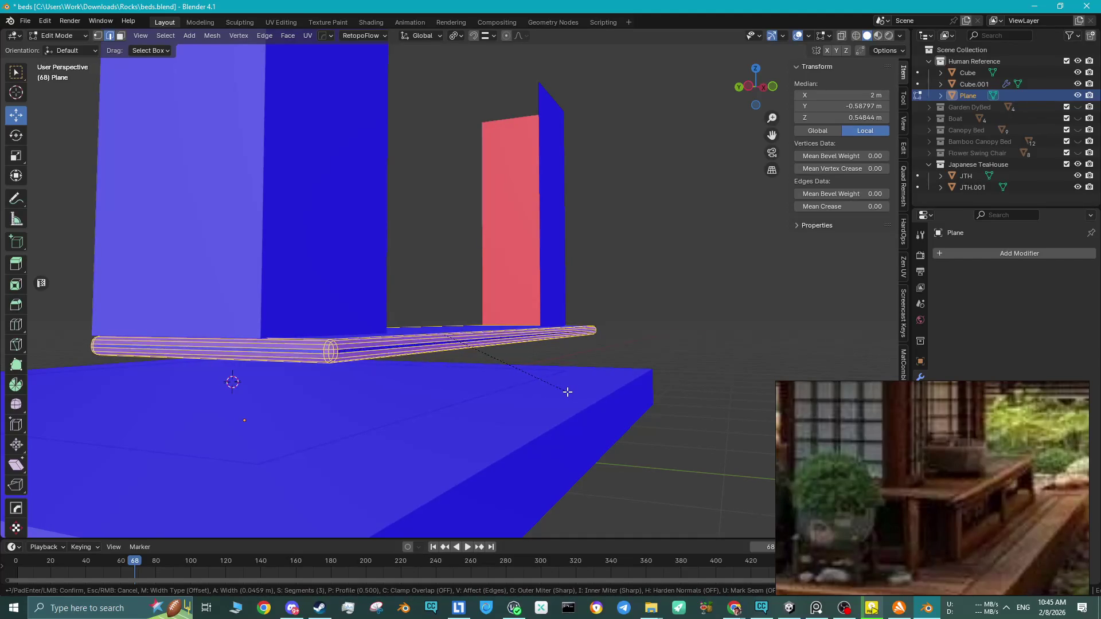
{"action": "left_click", "coordinate": [568, 392]}
{"action": "middle_click_drag", "start_coordinate": [460, 368], "coordinate": [461, 381]}
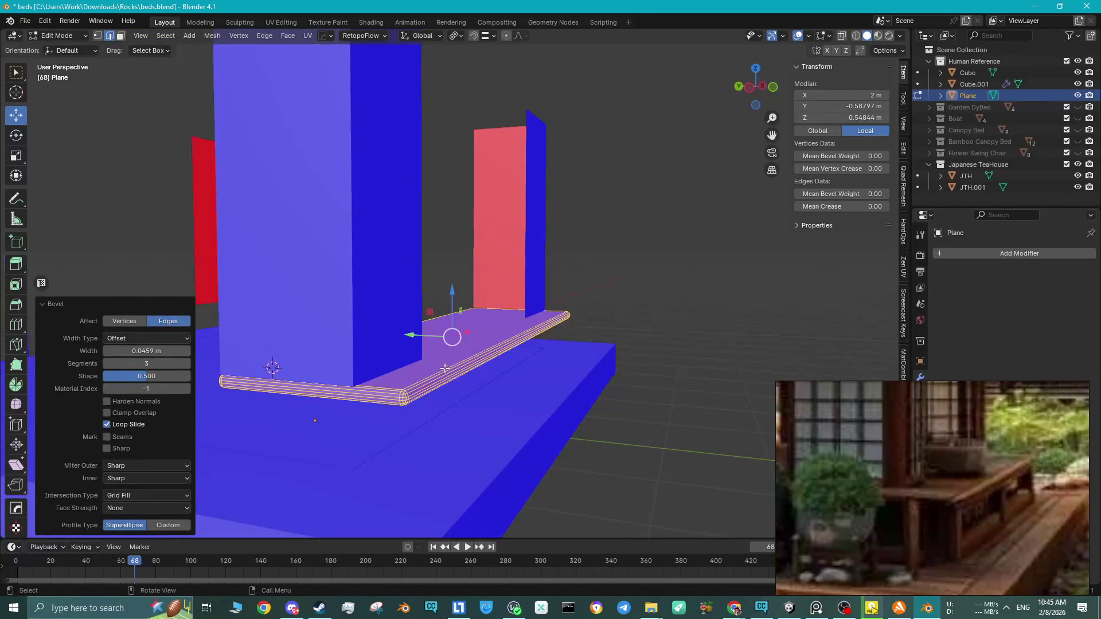
{"action": "key", "text": "Tab"}
{"action": "right_click", "coordinate": [445, 367]}
{"action": "left_click", "coordinate": [433, 359]}
{"action": "scroll", "coordinate": [431, 397], "scroll_direction": "up", "scroll_amount": 3}
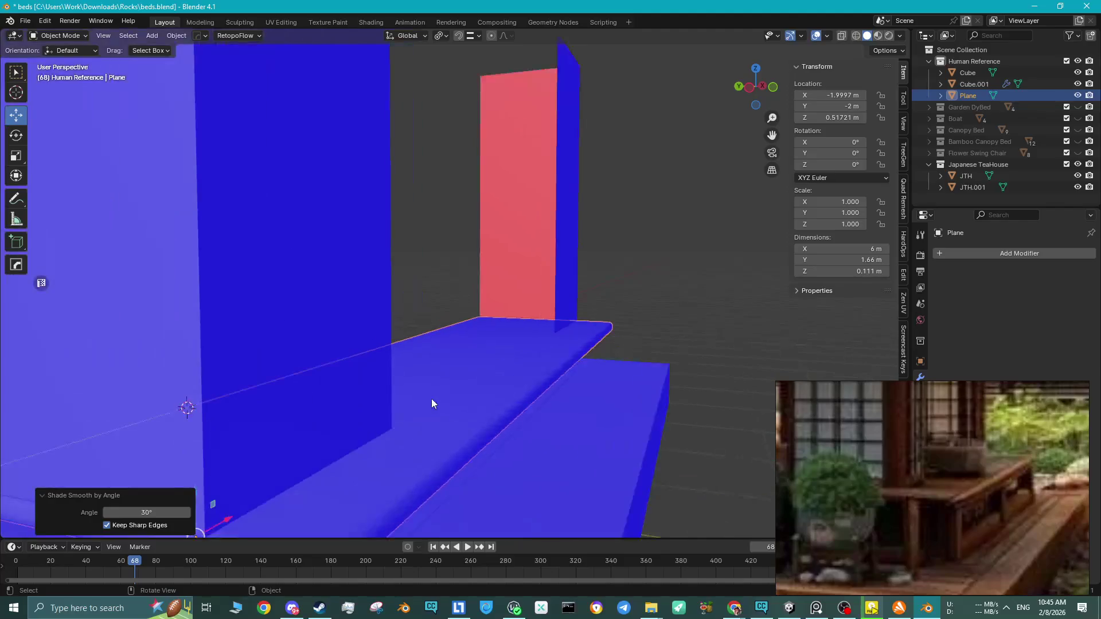
{"action": "key", "text": "Tab"}
{"action": "key", "text": "Tab"}
{"action": "middle_click_drag", "start_coordinate": [435, 387], "coordinate": [418, 382]}
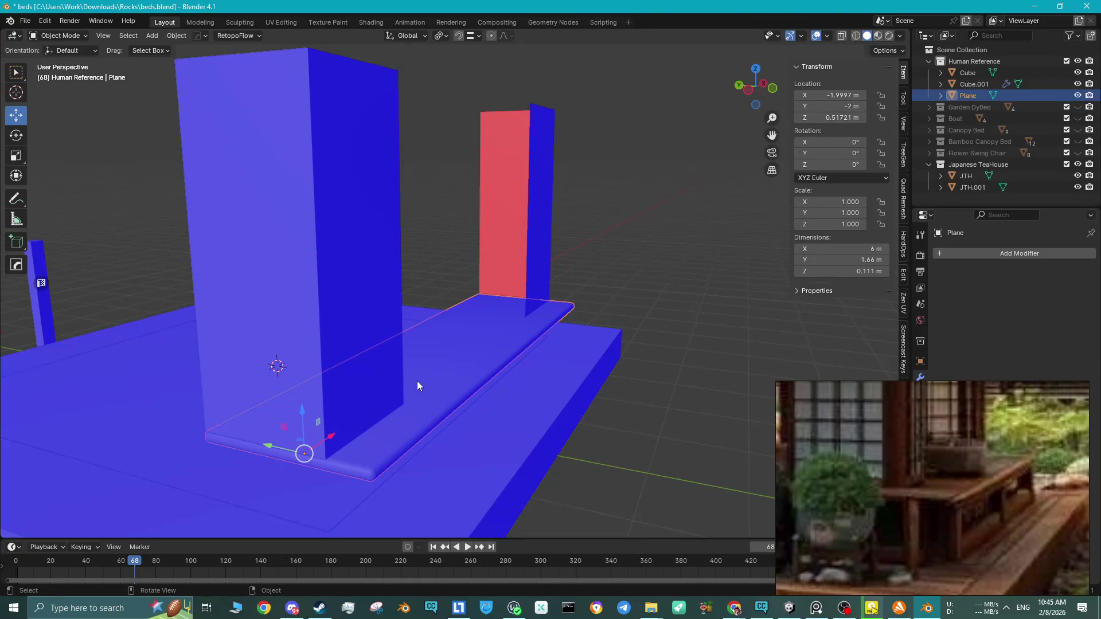
{"action": "mouse_move", "coordinate": [418, 383]}
{"action": "middle_mouse_down"}
{"action": "mouse_move", "coordinate": [420, 359]}
{"action": "mouse_move", "coordinate": [683, 396]}
{"action": "middle_mouse_up"}
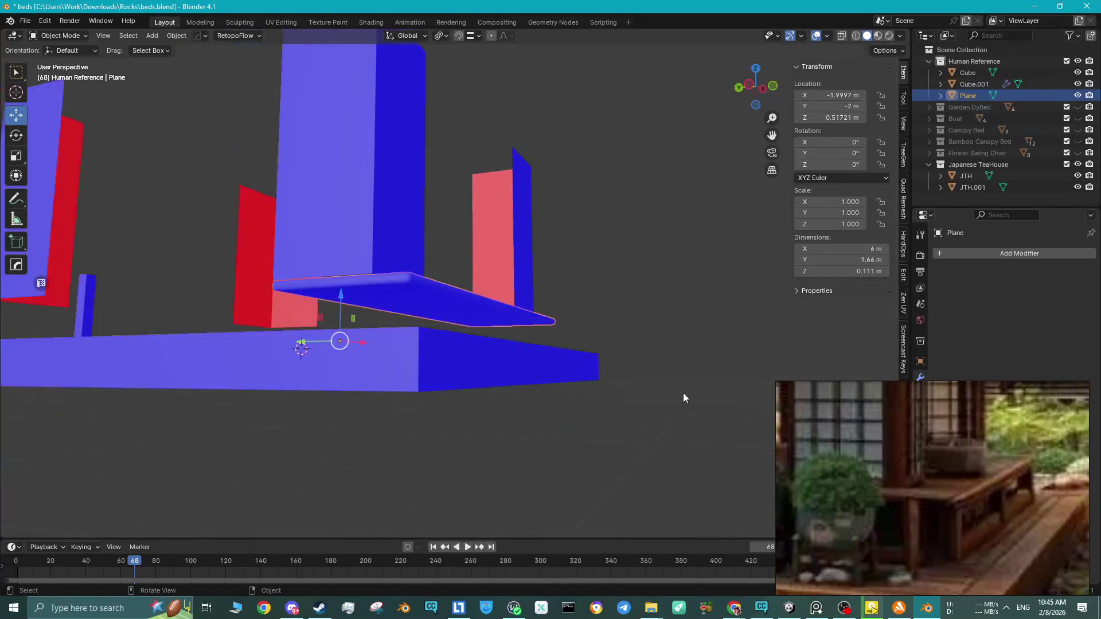
{"action": "scroll", "coordinate": [885, 436], "scroll_direction": "down", "scroll_amount": 2}
{"action": "scroll", "coordinate": [885, 433], "scroll_direction": "up", "scroll_amount": 2}
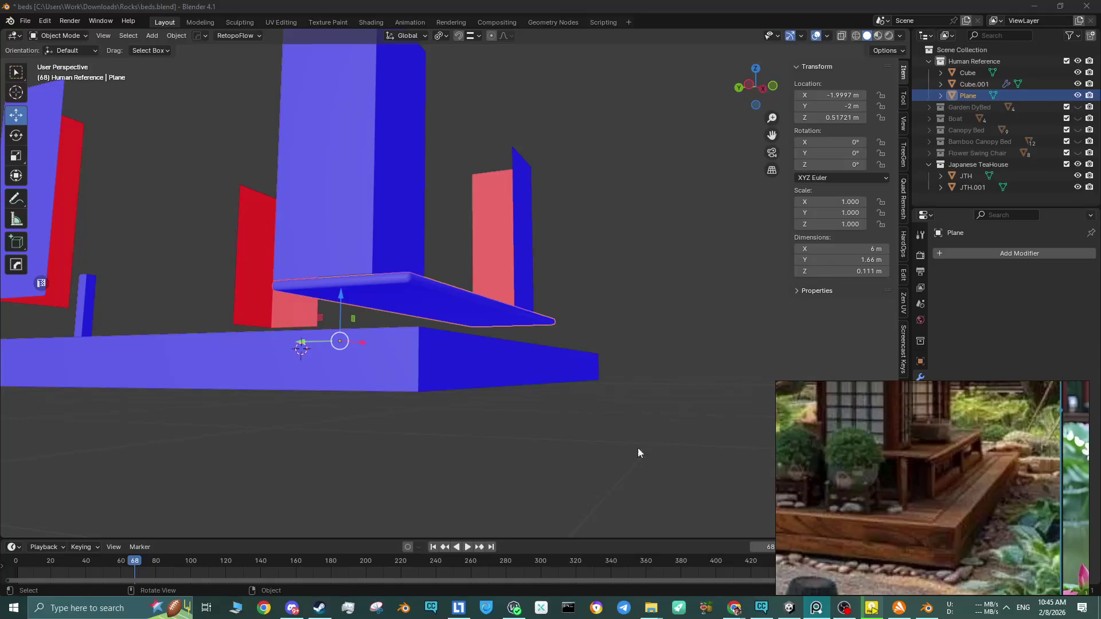
{"action": "mouse_move", "coordinate": [325, 378]}
{"action": "middle_mouse_down"}
{"action": "mouse_move", "coordinate": [336, 378]}
{"action": "mouse_move", "coordinate": [316, 396]}
{"action": "mouse_move", "coordinate": [325, 404]}
{"action": "middle_mouse_up"}
{"action": "left_click", "coordinate": [678, 360]}
{"action": "mouse_move", "coordinate": [500, 396]}
{"action": "middle_mouse_down"}
{"action": "mouse_move", "coordinate": [418, 387]}
{"action": "mouse_move", "coordinate": [424, 395]}
{"action": "mouse_move", "coordinate": [394, 440]}
{"action": "mouse_move", "coordinate": [349, 438]}
{"action": "mouse_move", "coordinate": [413, 386]}
{"action": "mouse_move", "coordinate": [415, 352]}
{"action": "middle_mouse_up"}
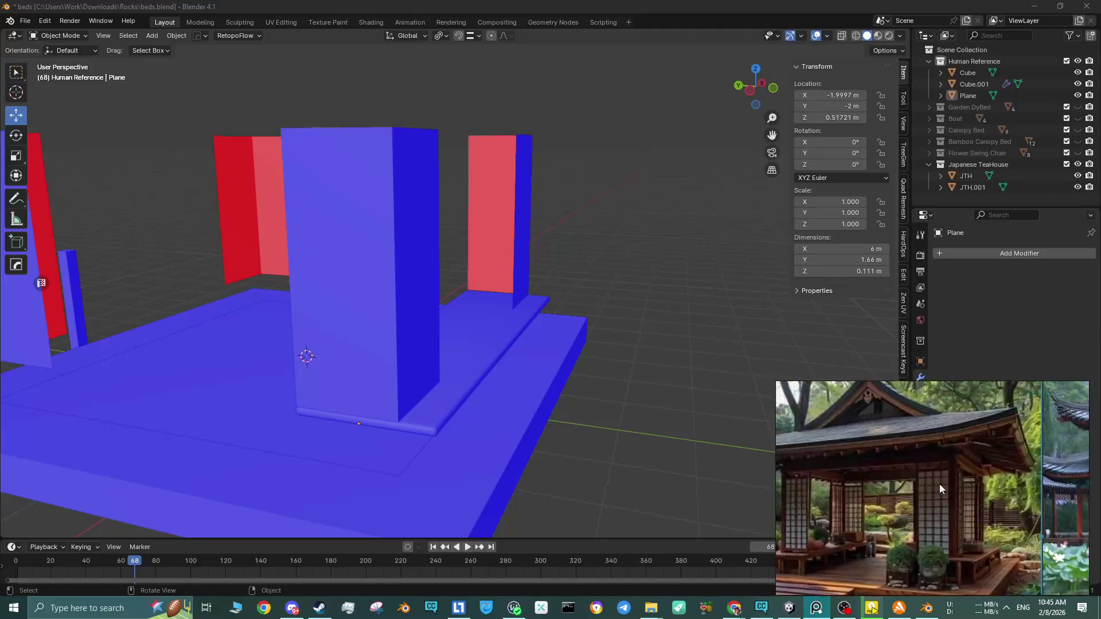
{"action": "middle_click_drag", "start_coordinate": [465, 365], "coordinate": [401, 327]}
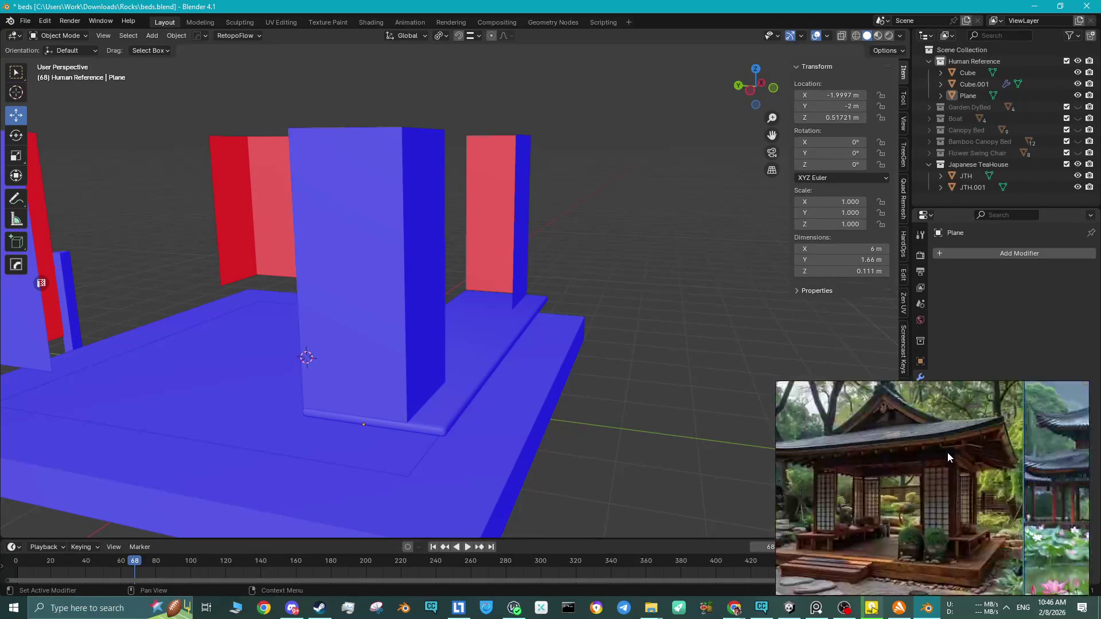
{"action": "left_click", "coordinate": [943, 475]}
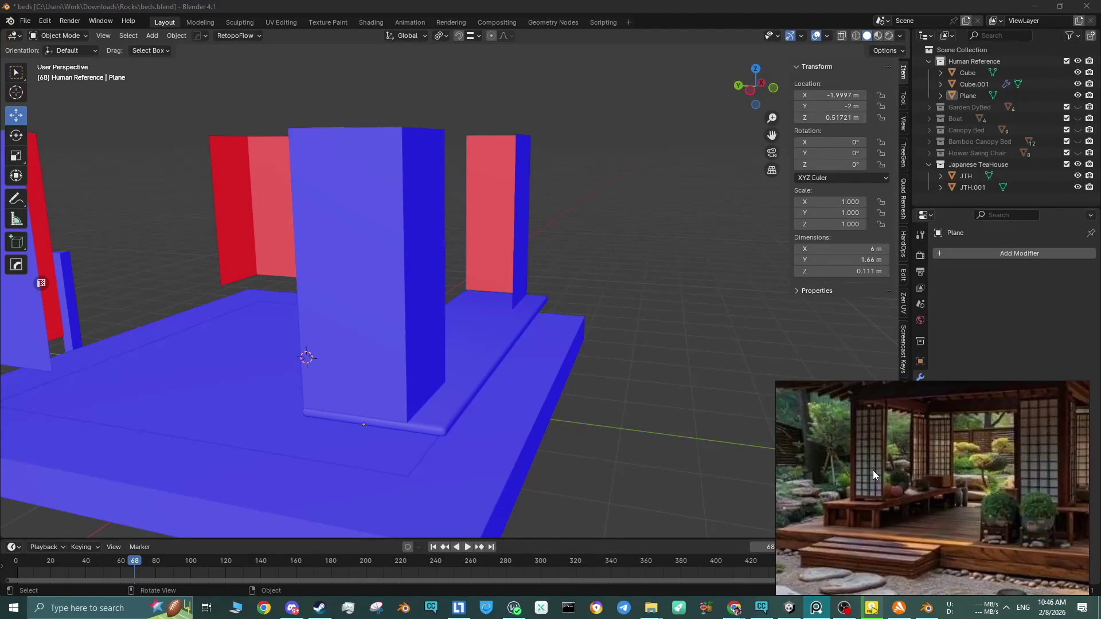
{"action": "left_click", "coordinate": [415, 384]}
Edit the base plate strip in X-ray wireframe view and move its end edge along X.
{"action": "middle_click_drag", "start_coordinate": [415, 384], "coordinate": [401, 409]}
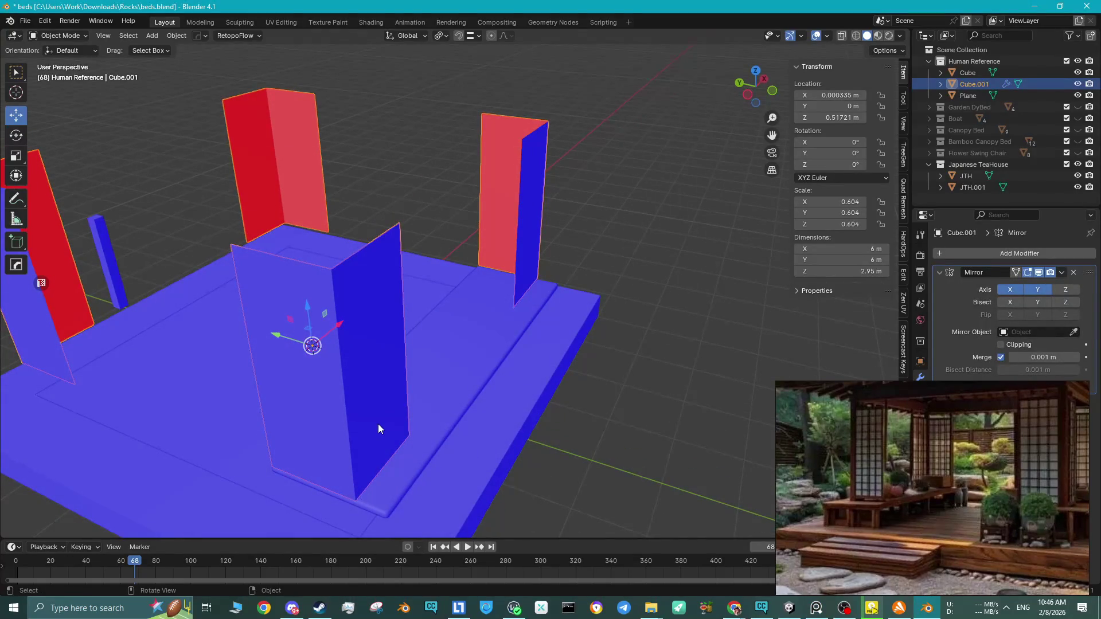
{"action": "mouse_move", "coordinate": [378, 425]}
{"action": "middle_mouse_down"}
{"action": "mouse_move", "coordinate": [338, 408]}
{"action": "mouse_move", "coordinate": [335, 422]}
{"action": "middle_mouse_up"}
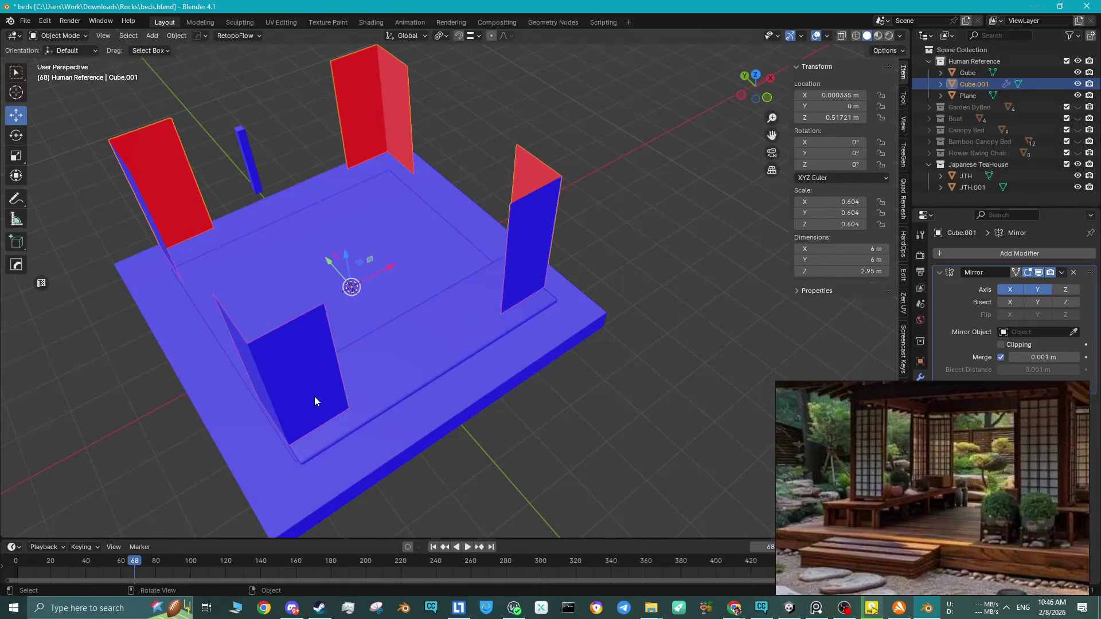
{"action": "left_click", "coordinate": [398, 399]}
{"action": "key", "text": "Tab"}
{"action": "mouse_move", "coordinate": [397, 399]}
{"action": "middle_mouse_down"}
{"action": "mouse_move", "coordinate": [413, 381]}
{"action": "mouse_move", "coordinate": [447, 378]}
{"action": "middle_mouse_up"}
{"action": "key", "text": "1"}
{"action": "left_click_drag", "start_coordinate": [544, 377], "coordinate": [395, 430]}
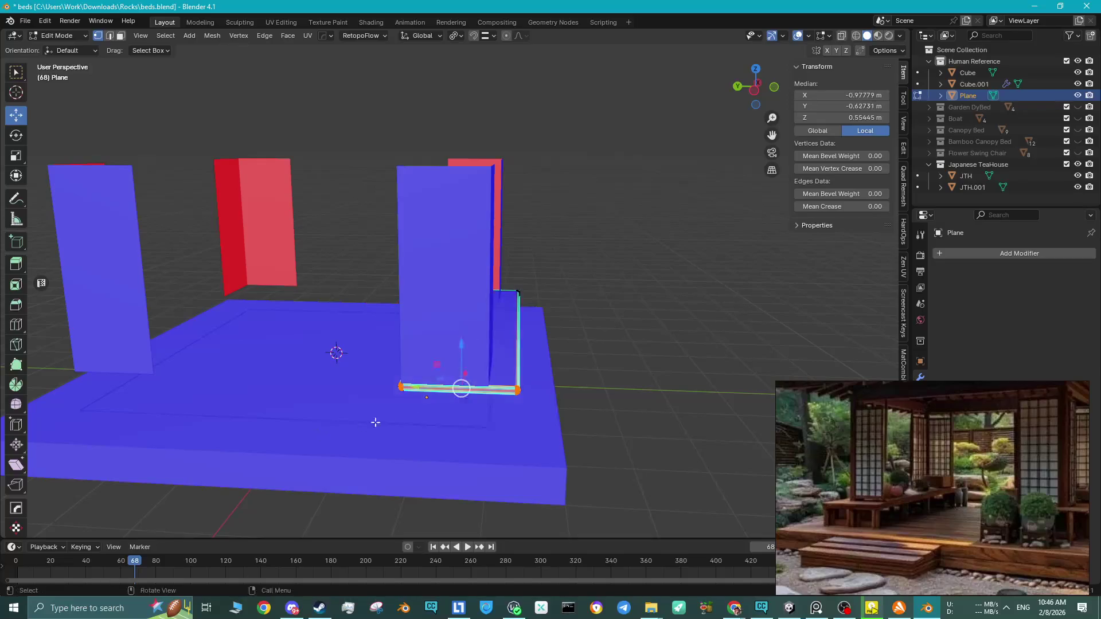
{"action": "middle_click_drag", "start_coordinate": [396, 430], "coordinate": [574, 287]}
{"action": "left_click", "coordinate": [842, 35]}
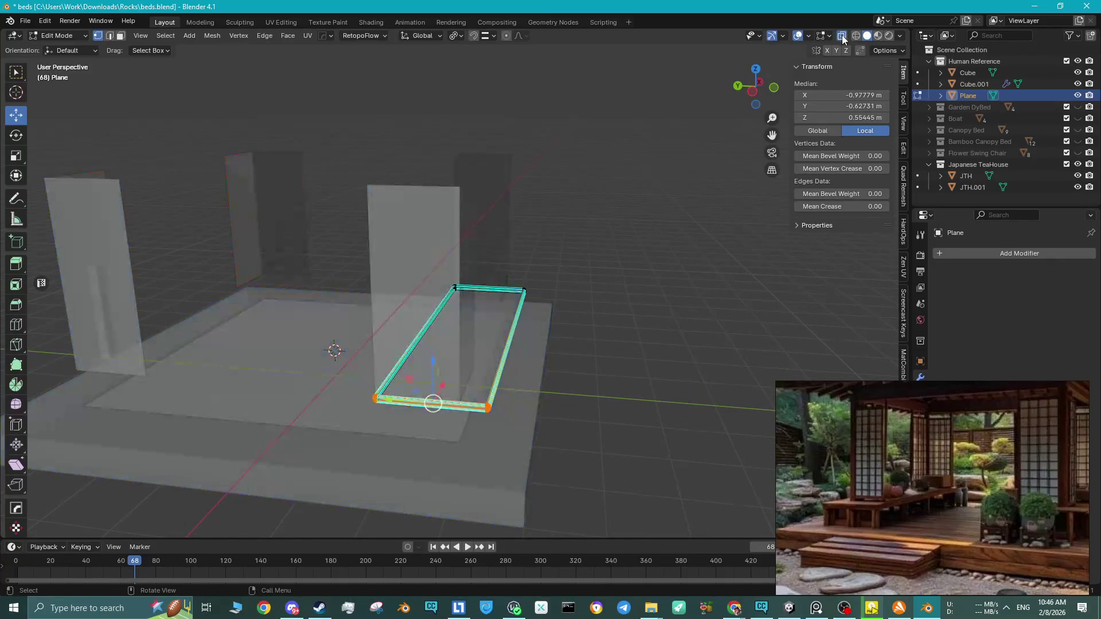
{"action": "left_click", "coordinate": [855, 36]}
{"action": "left_click_drag", "start_coordinate": [510, 379], "coordinate": [357, 440]}
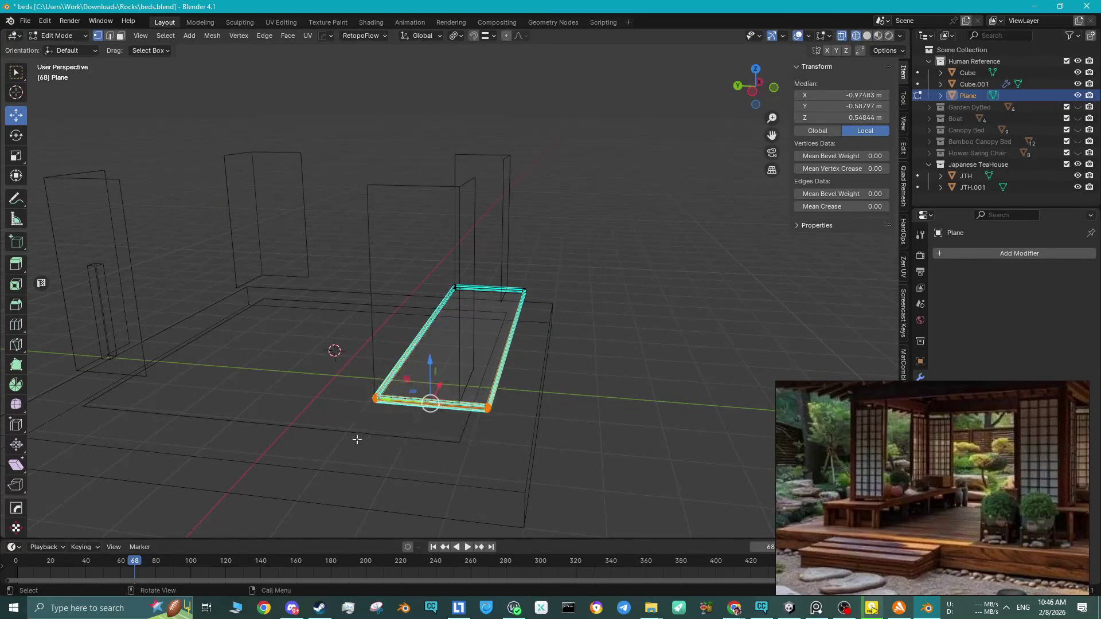
{"action": "left_click_drag", "start_coordinate": [442, 386], "coordinate": [435, 397]}
Back in solid shading, stretch the whole plate strip to 1.117 along X.
{"action": "middle_click_drag", "start_coordinate": [540, 346], "coordinate": [443, 365]}
{"action": "key", "text": "ctrl+z"}
{"action": "key", "text": "a"}
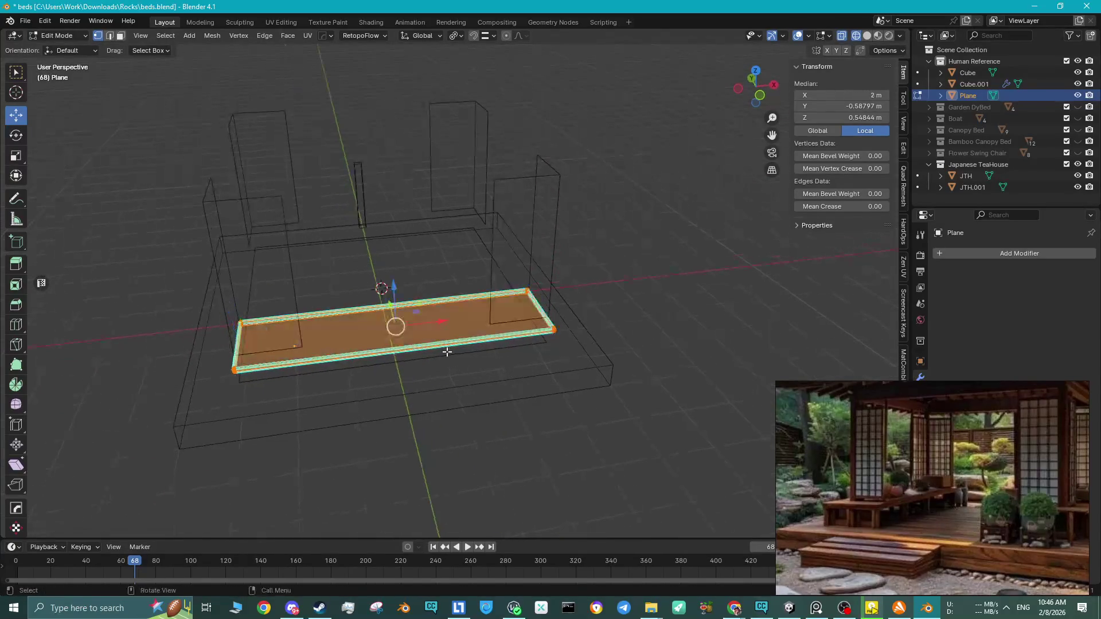
{"action": "left_click", "coordinate": [869, 37]}
{"action": "left_click", "coordinate": [841, 37]}
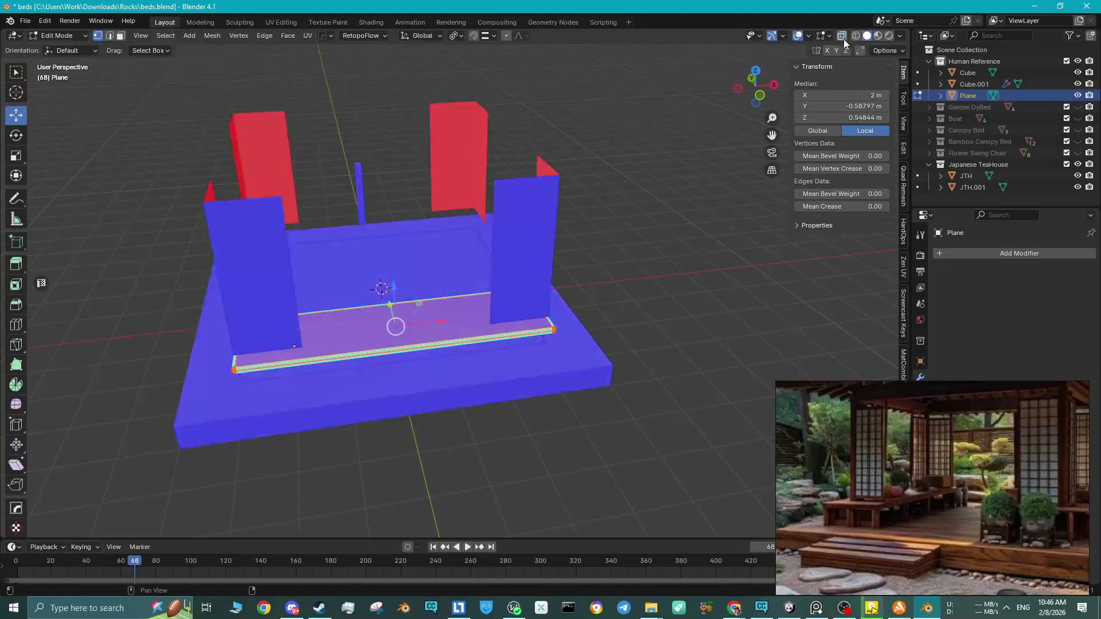
{"action": "mouse_move", "coordinate": [573, 258]}
{"action": "middle_mouse_down"}
{"action": "mouse_move", "coordinate": [493, 287]}
{"action": "mouse_move", "coordinate": [545, 305]}
{"action": "middle_mouse_up"}
{"action": "key", "text": "s"}
{"action": "key", "text": "x"}
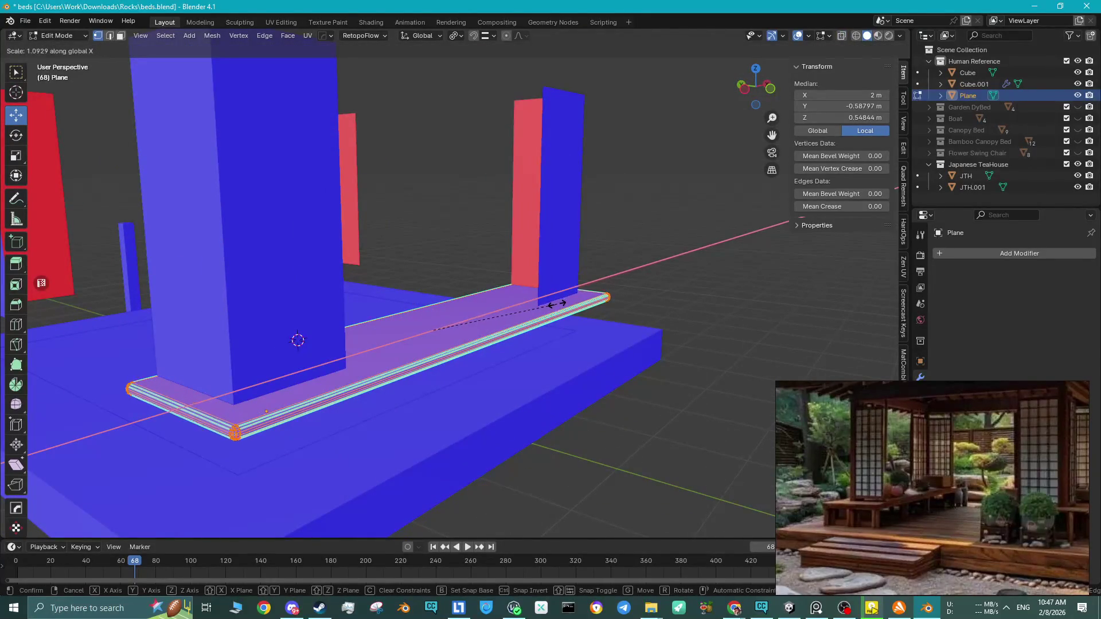
{"action": "left_click", "coordinate": [565, 301]}
{"action": "mouse_move", "coordinate": [565, 301]}
{"action": "middle_mouse_down"}
{"action": "mouse_move", "coordinate": [345, 303]}
{"action": "mouse_move", "coordinate": [364, 310]}
{"action": "mouse_move", "coordinate": [327, 351]}
{"action": "mouse_move", "coordinate": [338, 387]}
{"action": "middle_mouse_up"}
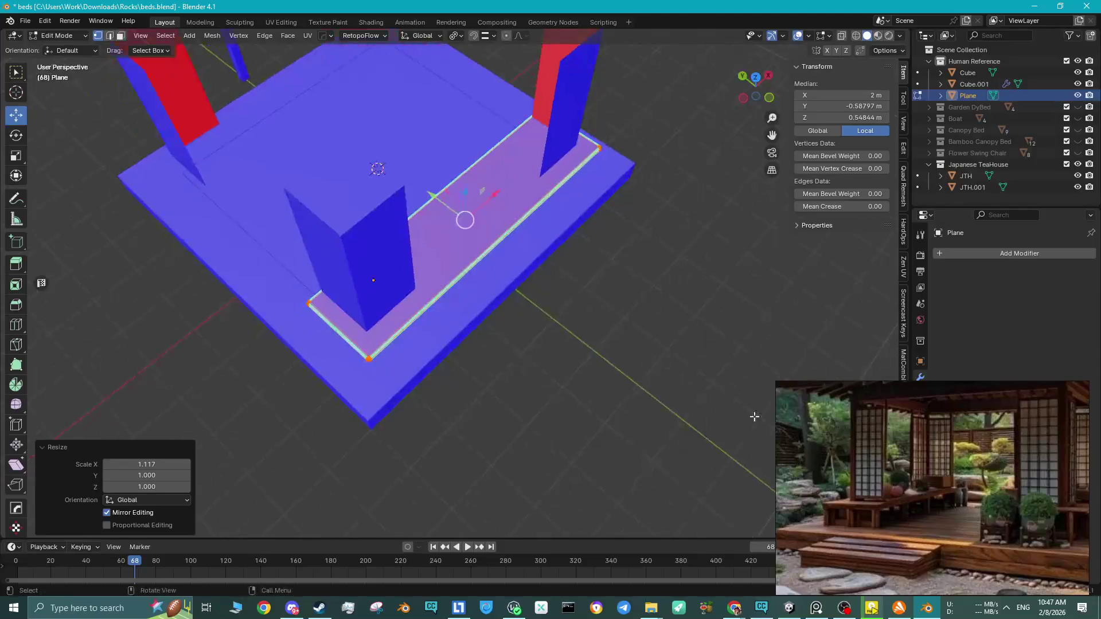
{"action": "left_click_drag", "start_coordinate": [960, 467], "coordinate": [945, 477]}
{"action": "scroll", "coordinate": [353, 374], "scroll_direction": "up", "scroll_amount": 2}
{"action": "mouse_move", "coordinate": [344, 362]}
{"action": "middle_mouse_down"}
{"action": "mouse_move", "coordinate": [410, 371]}
{"action": "mouse_move", "coordinate": [408, 388]}
{"action": "mouse_move", "coordinate": [402, 375]}
{"action": "mouse_move", "coordinate": [440, 341]}
{"action": "mouse_move", "coordinate": [407, 359]}
{"action": "mouse_move", "coordinate": [458, 321]}
{"action": "middle_mouse_up"}
{"action": "scroll", "coordinate": [441, 344], "scroll_direction": "up", "scroll_amount": 2}
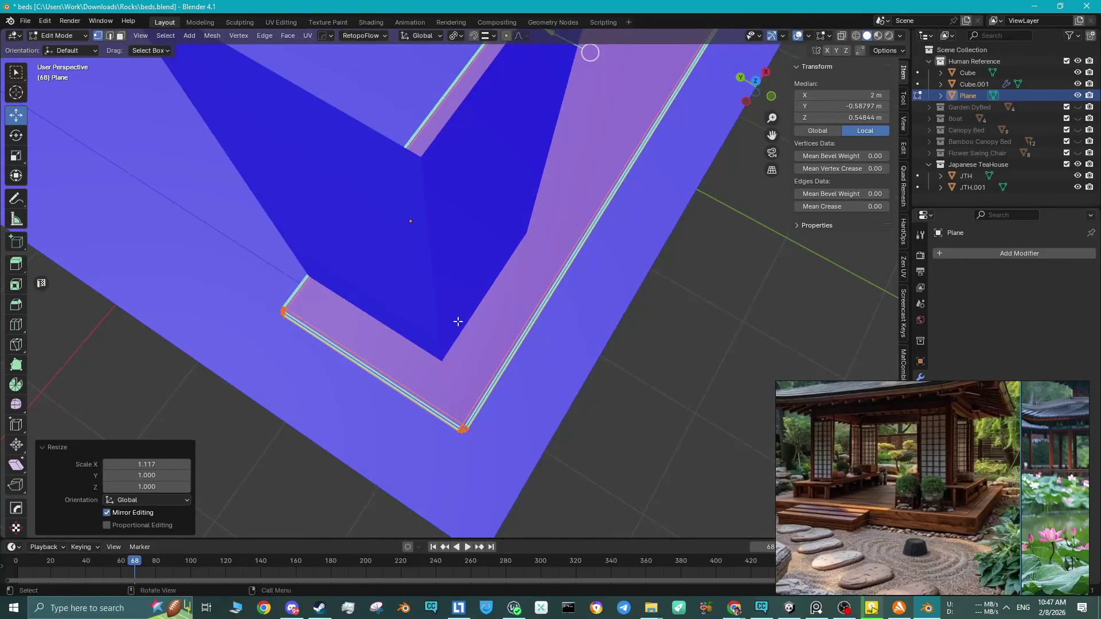
{"action": "scroll", "coordinate": [458, 322], "scroll_direction": "down", "scroll_amount": 2}
Nudge the strip's inner corner vertex slightly into place and leave Edit Mode.
{"action": "left_click", "coordinate": [480, 364]}
{"action": "left_click", "coordinate": [455, 366]}
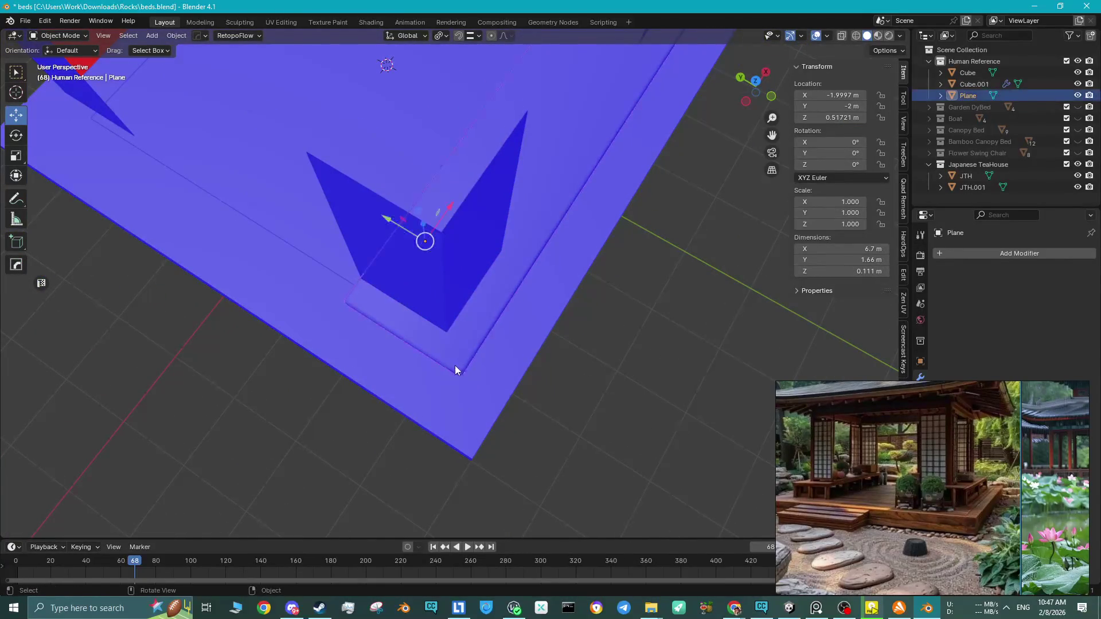
{"action": "key", "text": "ctrl+z"}
{"action": "left_click", "coordinate": [458, 373]}
{"action": "left_click_drag", "start_coordinate": [458, 373], "coordinate": [468, 374]}
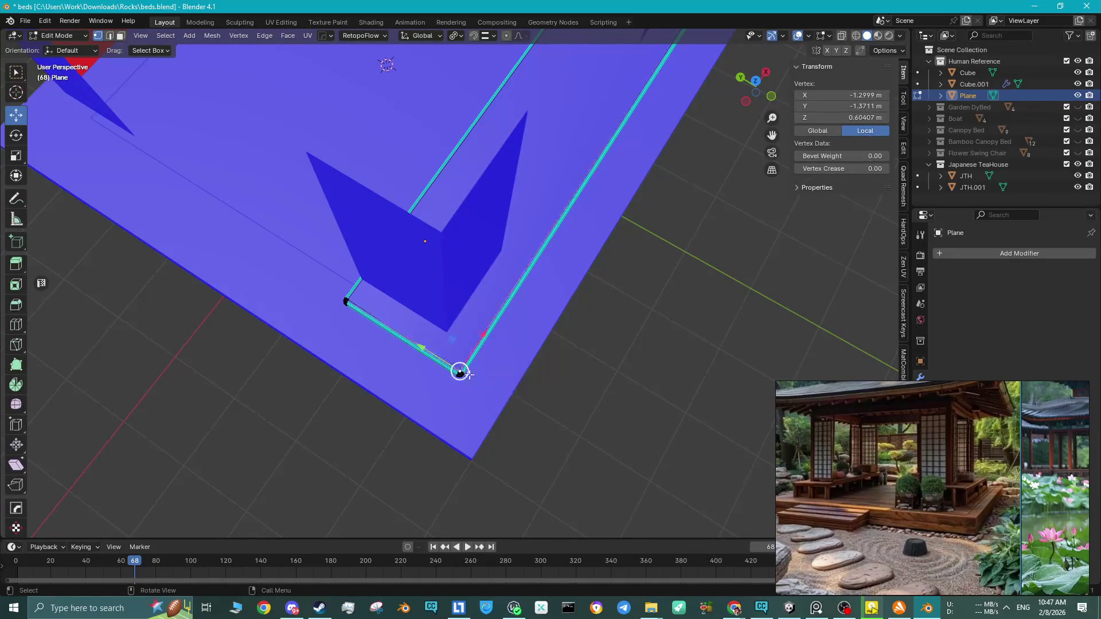
{"action": "middle_click_drag", "start_coordinate": [511, 378], "coordinate": [491, 344]}
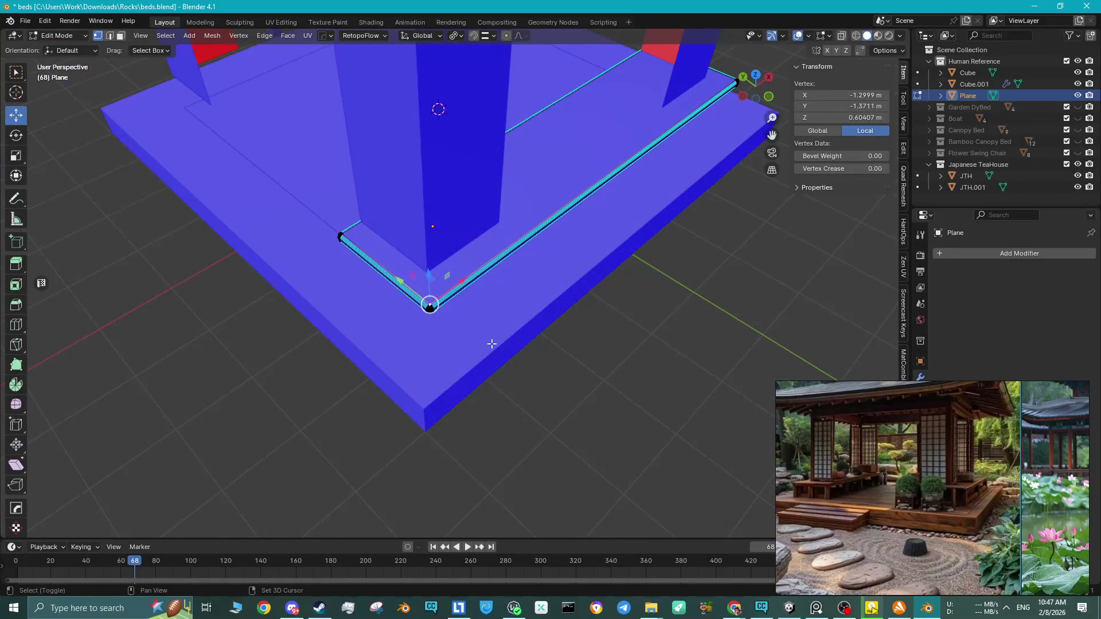
{"action": "key", "text": "Tab"}
Add a new plane at the corner and shrink it to 0.377 scale.
{"action": "key", "text": "shift+a"}
{"action": "mouse_move", "coordinate": [447, 260]}
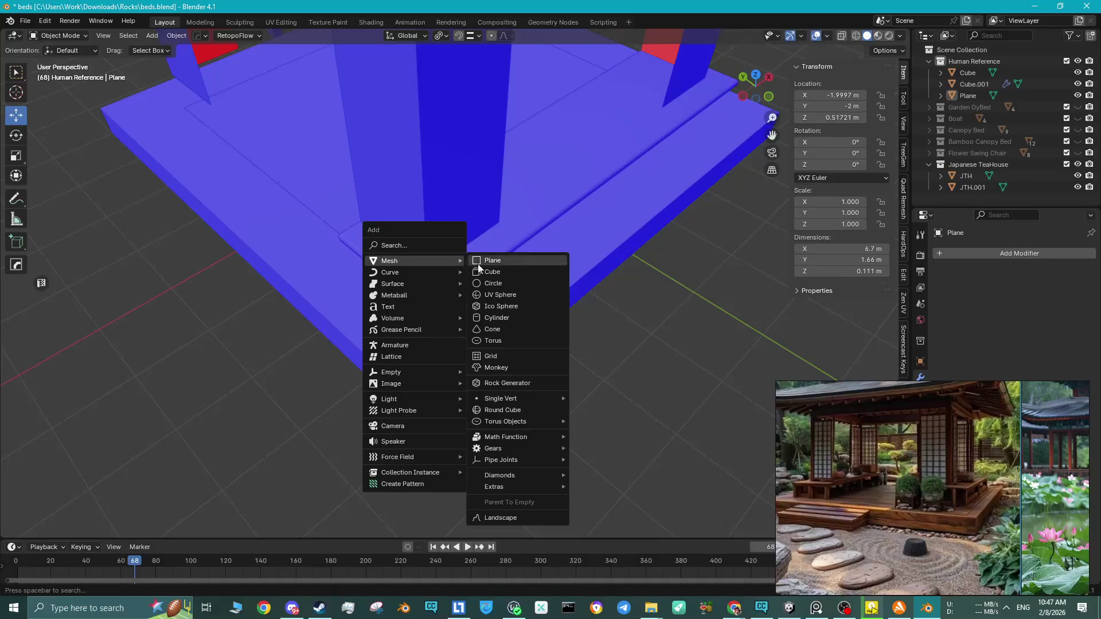
{"action": "left_click", "coordinate": [478, 268]}
{"action": "scroll", "coordinate": [470, 267], "scroll_direction": "up", "scroll_amount": 4}
{"action": "key", "text": "s"}
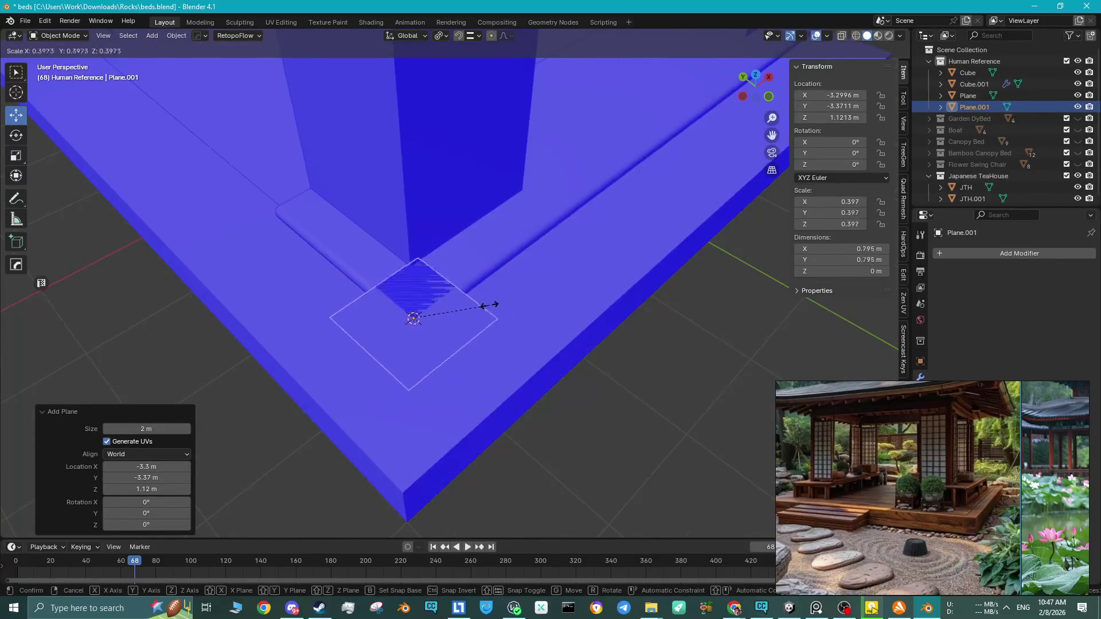
{"action": "left_click", "coordinate": [483, 307]}
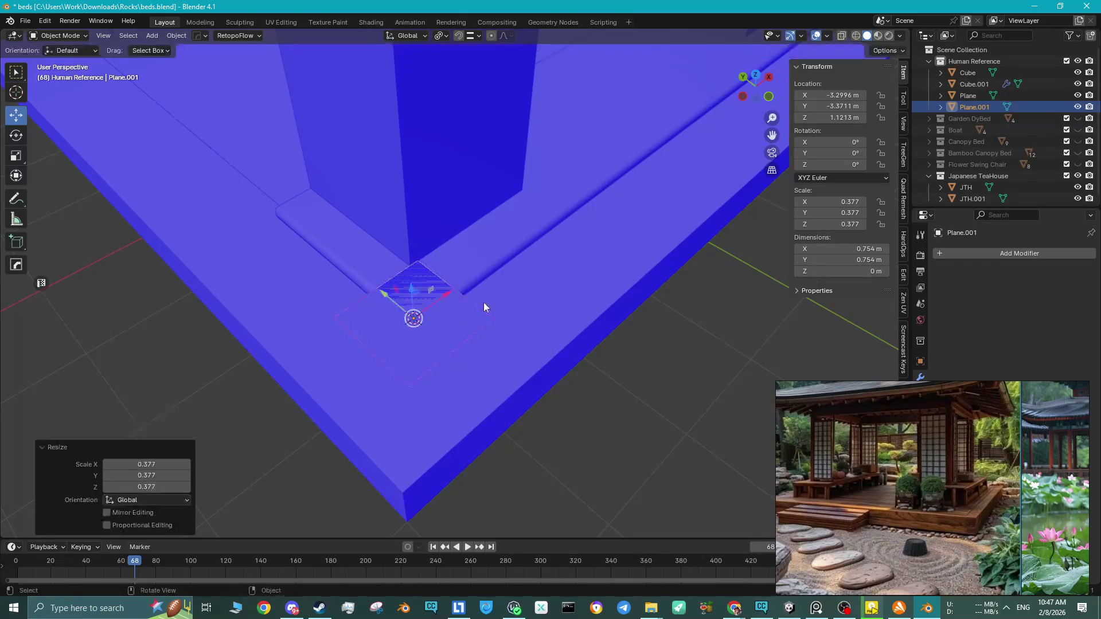
Try scaling the Plane strip's faces along X, then cancel the resize.
{"action": "left_click", "coordinate": [371, 258]}
{"action": "key", "text": "Tab"}
{"action": "key", "text": "a"}
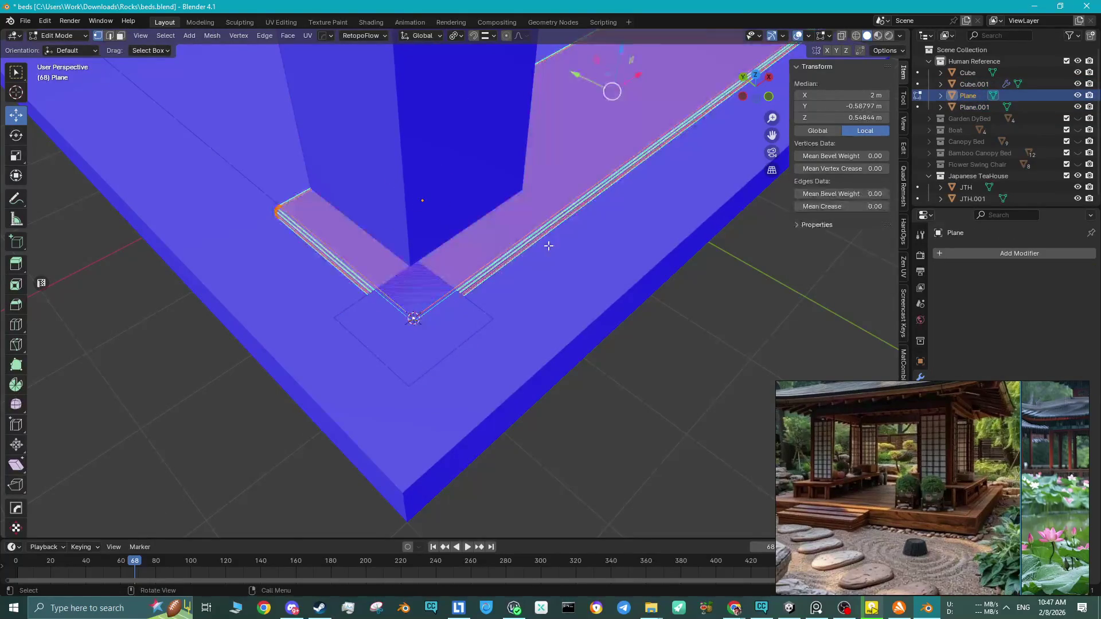
{"action": "key", "text": "s"}
{"action": "key", "text": "z"}
{"action": "key", "text": "x"}
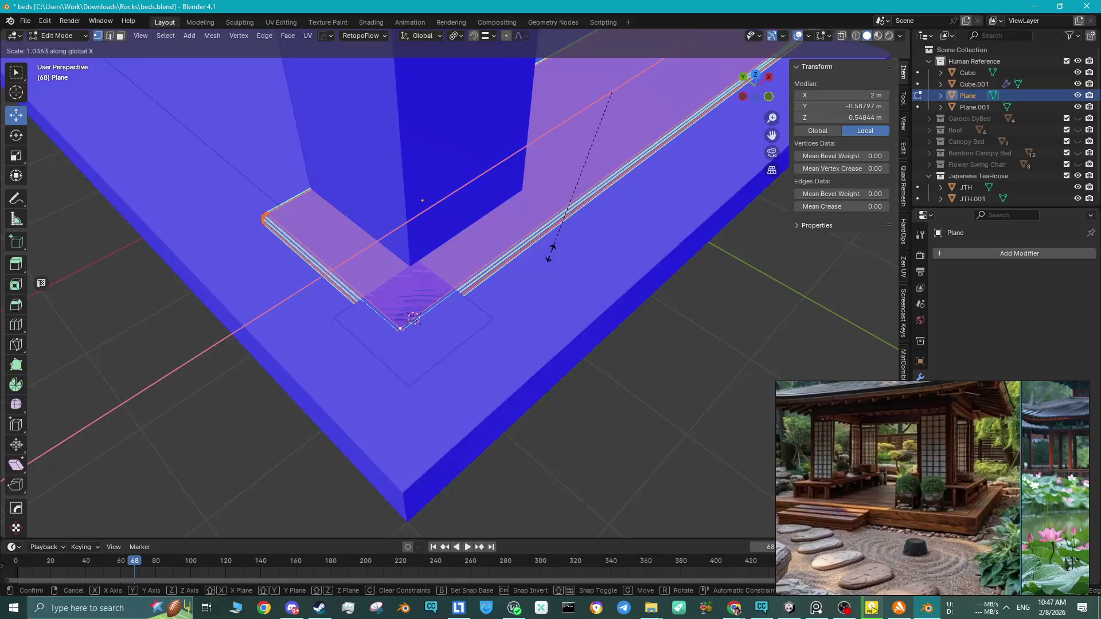
{"action": "key", "text": "Escape"}
Loop-cut the small trial plane, then delete it and pick a corner vertex of the mirrored wall.
{"action": "key", "text": "Tab"}
{"action": "left_click", "coordinate": [446, 325]}
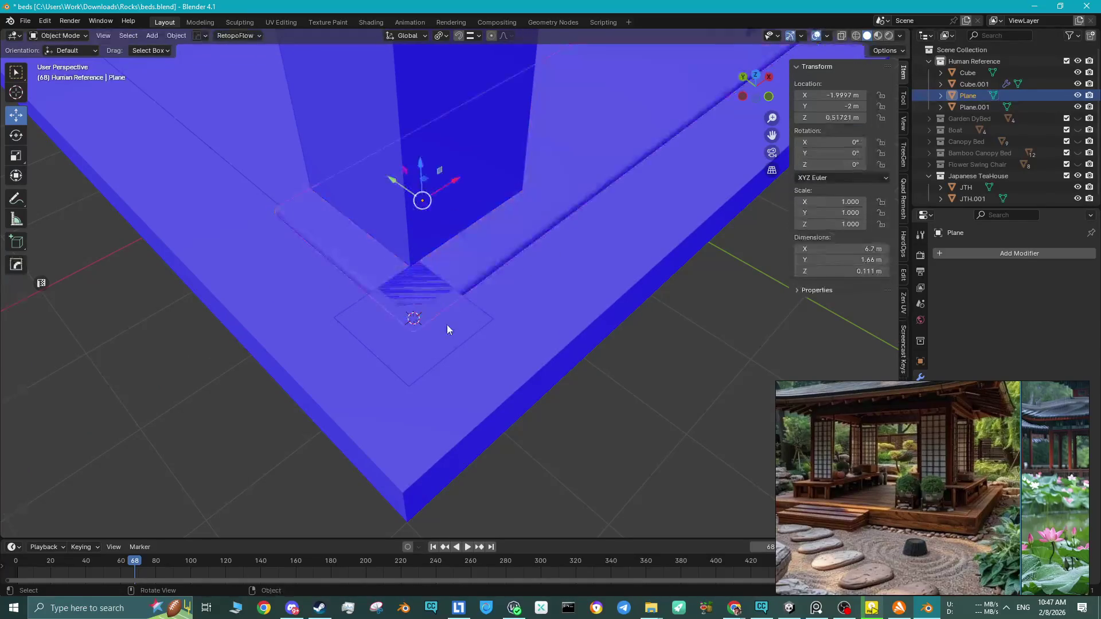
{"action": "key", "text": "Tab"}
{"action": "key", "text": "ctrl+r"}
{"action": "left_click", "coordinate": [448, 324]}
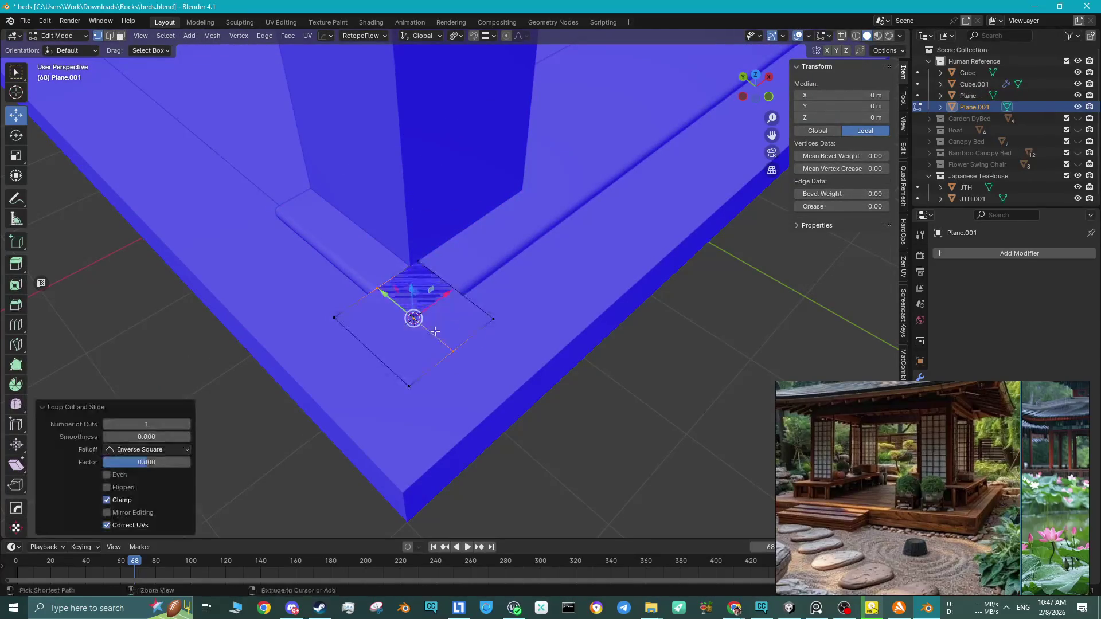
{"action": "scroll", "coordinate": [482, 306], "scroll_direction": "up", "scroll_amount": 2}
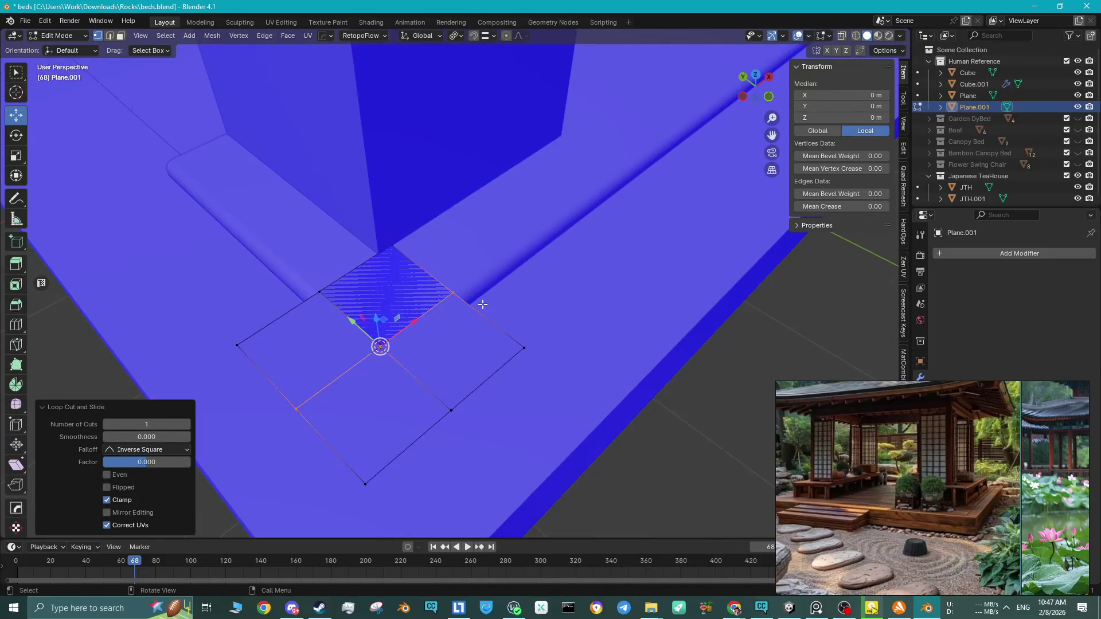
{"action": "key", "text": "Tab"}
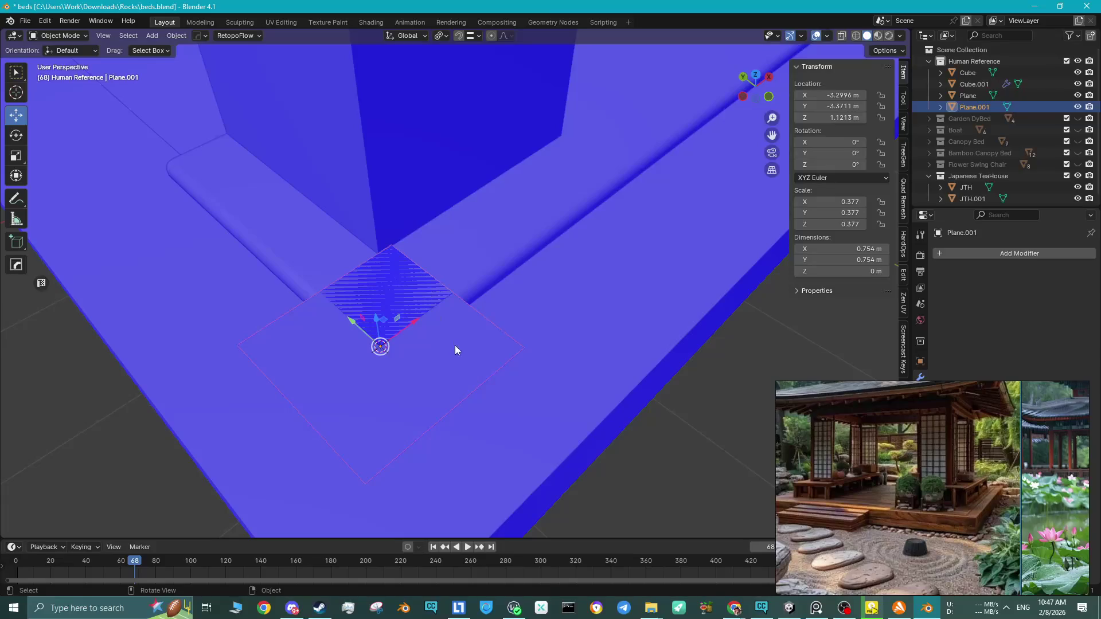
{"action": "key", "text": "Delete"}
{"action": "left_click", "coordinate": [388, 240]}
{"action": "key", "text": "Tab"}
{"action": "left_click", "coordinate": [378, 255]}
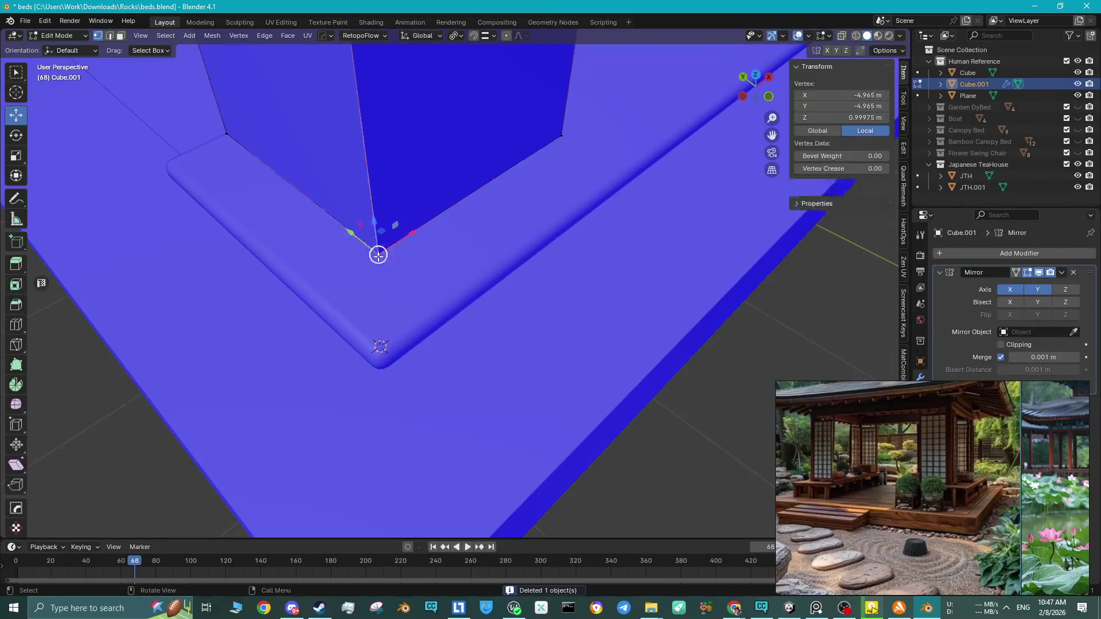
Add a 2 m plane at the corner and give it a centred loop cut.
{"action": "key", "text": "Tab"}
{"action": "key", "text": "shift+a"}
{"action": "left_click", "coordinate": [436, 277]}
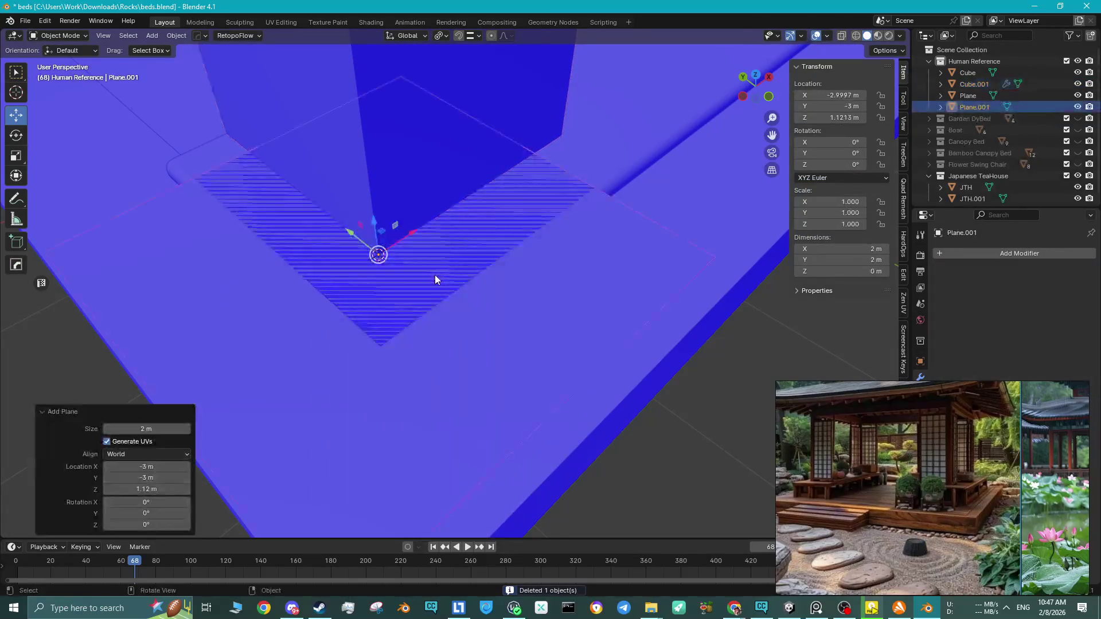
{"action": "key", "text": "Tab"}
{"action": "key", "text": "ctrl+r"}
{"action": "left_click", "coordinate": [505, 370]}
{"action": "right_click", "coordinate": [540, 395]}
Add a second centred loop cut, then select the Plane strip together with the new plane.
{"action": "key", "text": "ctrl+r"}
{"action": "left_click", "coordinate": [352, 268]}
{"action": "right_click", "coordinate": [351, 268]}
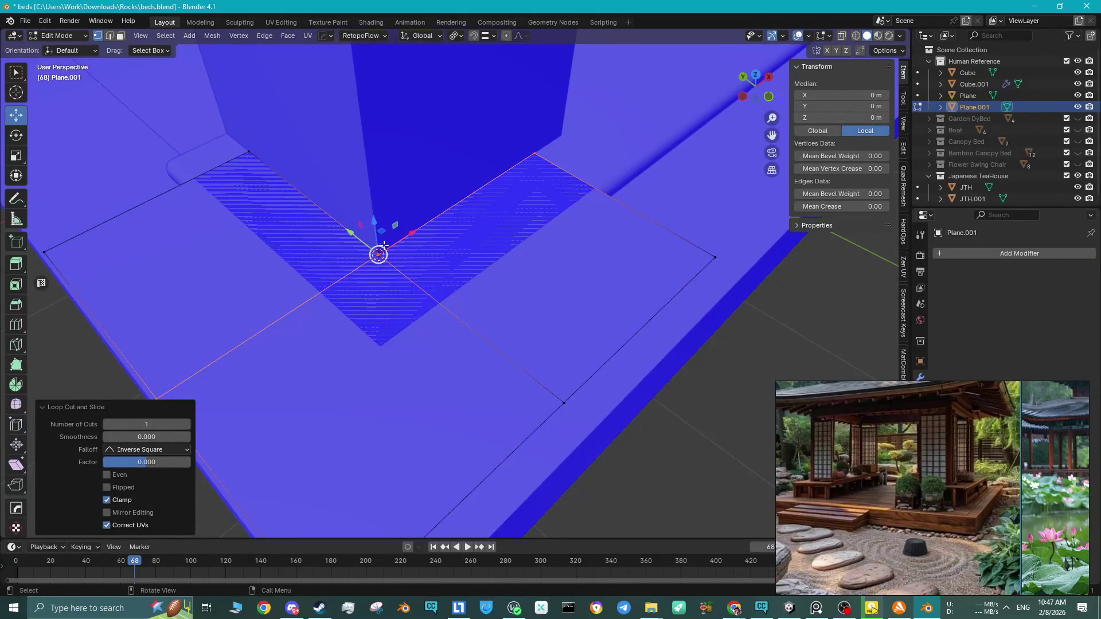
{"action": "scroll", "coordinate": [384, 246], "scroll_direction": "down", "scroll_amount": 5}
{"action": "scroll", "coordinate": [390, 247], "scroll_direction": "up", "scroll_amount": 3}
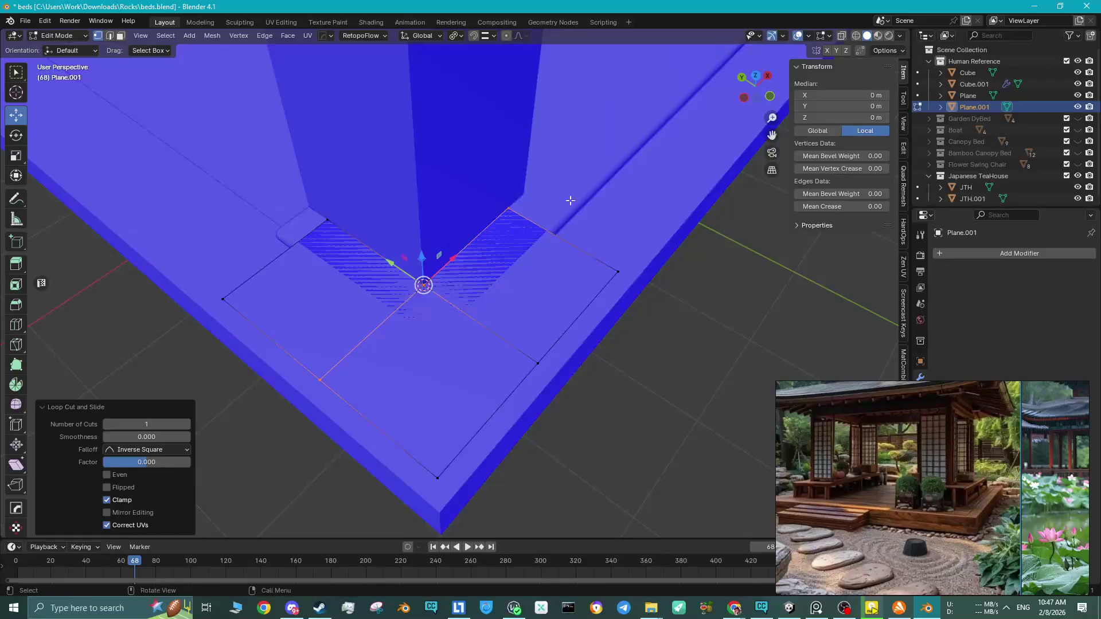
{"action": "key", "text": "alt+q"}
{"action": "key", "text": "a"}
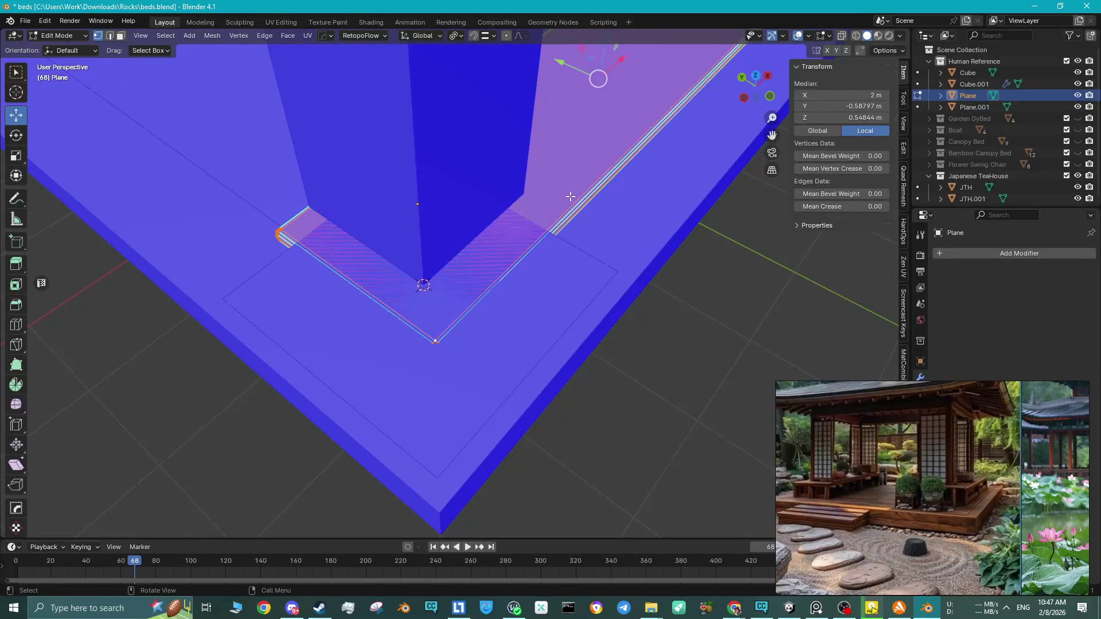
{"action": "key", "text": "Tab"}
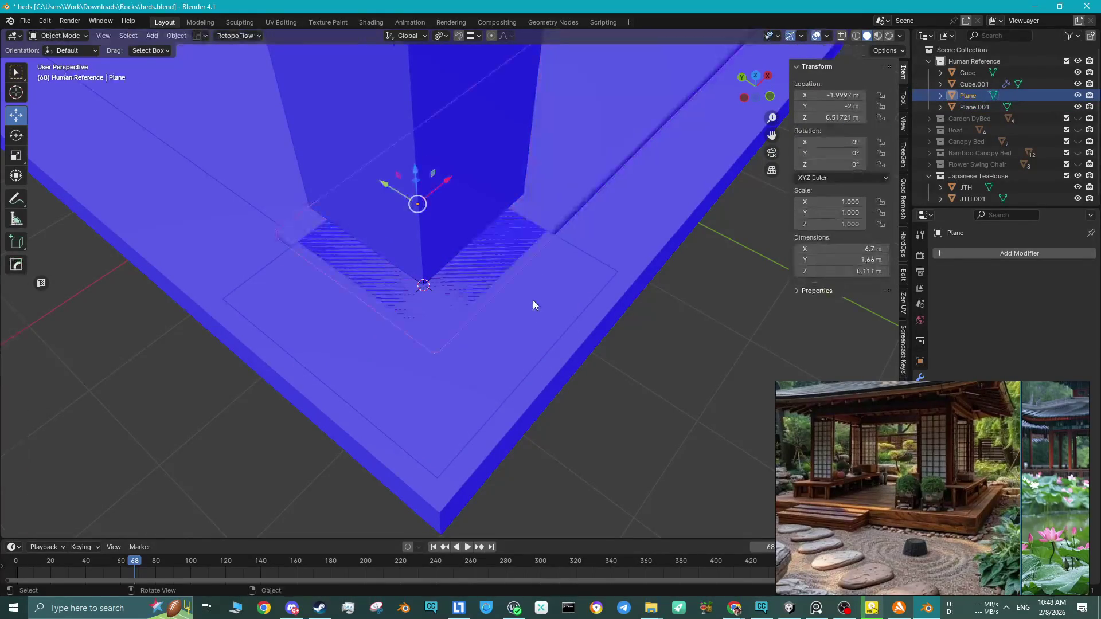
{"action": "left_click", "coordinate": [532, 300], "text": "shift"}
{"action": "key", "text": "Tab"}
{"action": "key", "text": "Tab"}
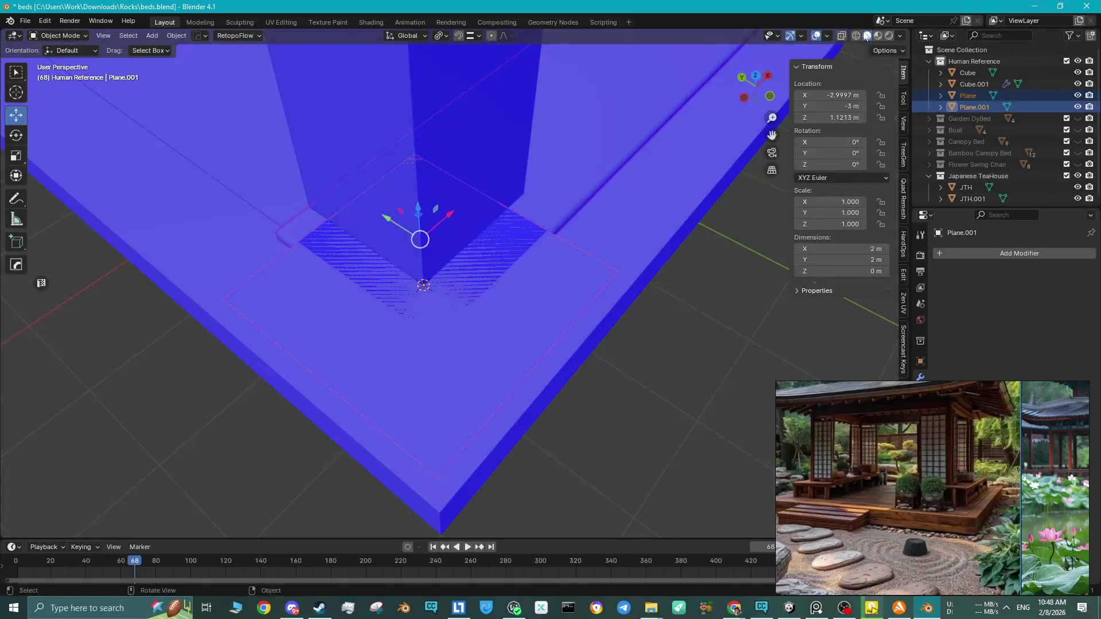
Switch to wireframe shading and add a third loop cut to the new plane.
{"action": "left_click", "coordinate": [857, 36]}
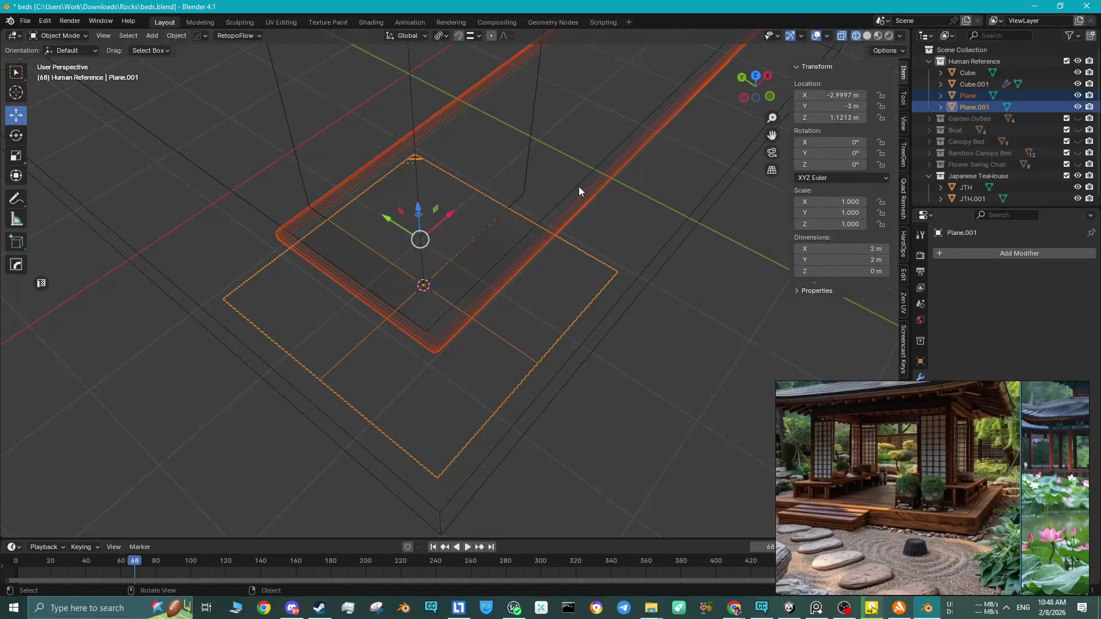
{"action": "left_click", "coordinate": [474, 347]}
{"action": "key", "text": "Tab"}
{"action": "key", "text": "ctrl+r"}
{"action": "left_click", "coordinate": [485, 326]}
{"action": "right_click", "coordinate": [445, 359]}
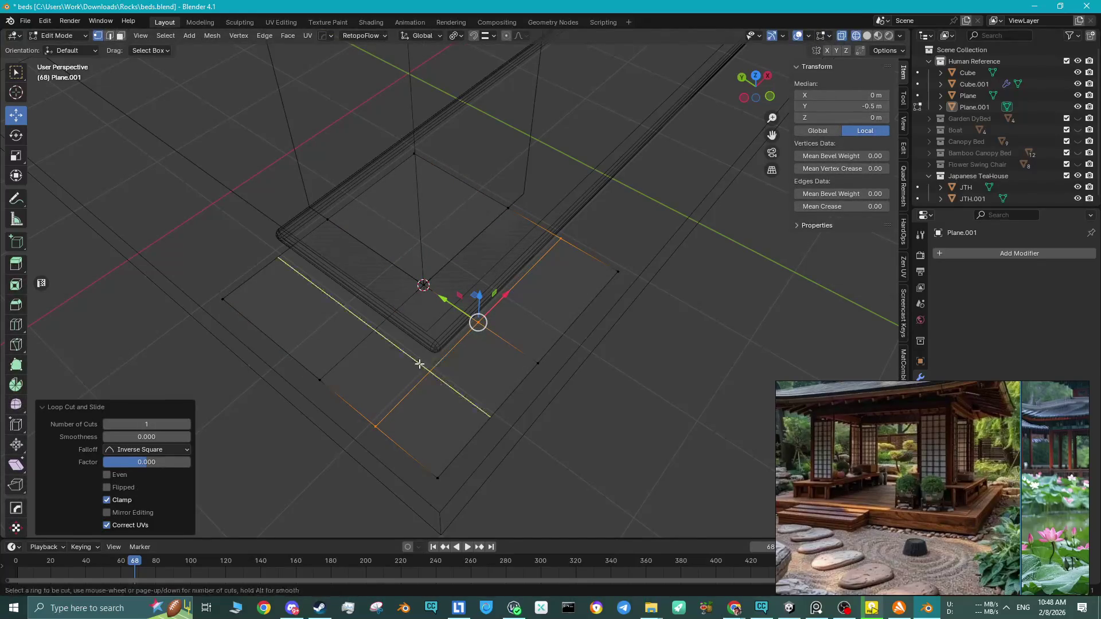
{"action": "middle_click_drag", "start_coordinate": [498, 336], "coordinate": [499, 342]}
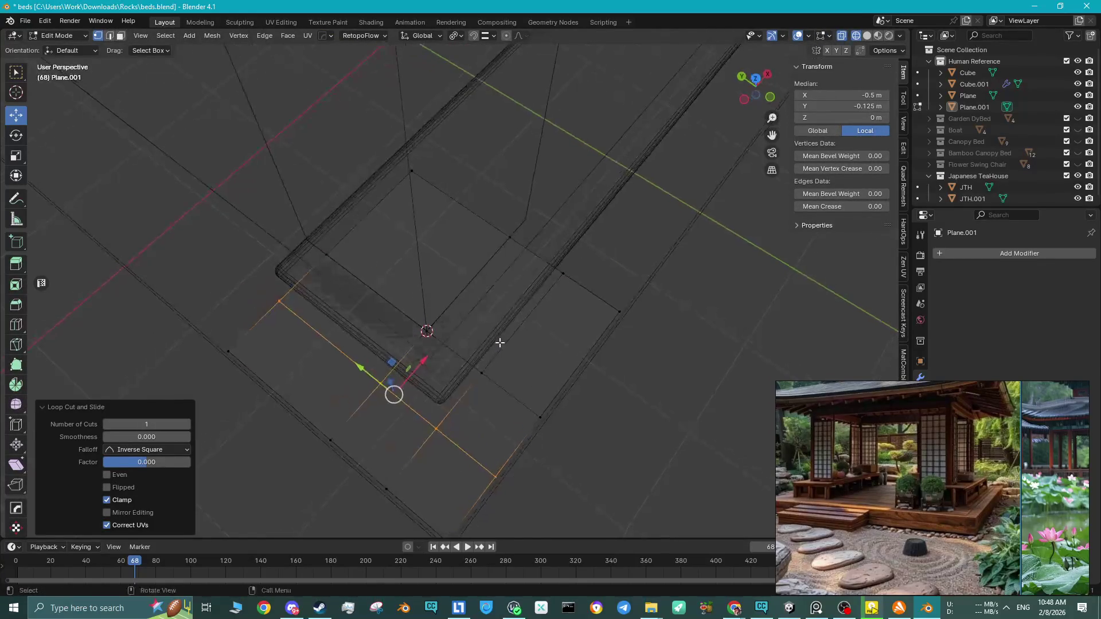
{"action": "key", "text": "Tab"}
{"action": "left_click", "coordinate": [556, 242]}
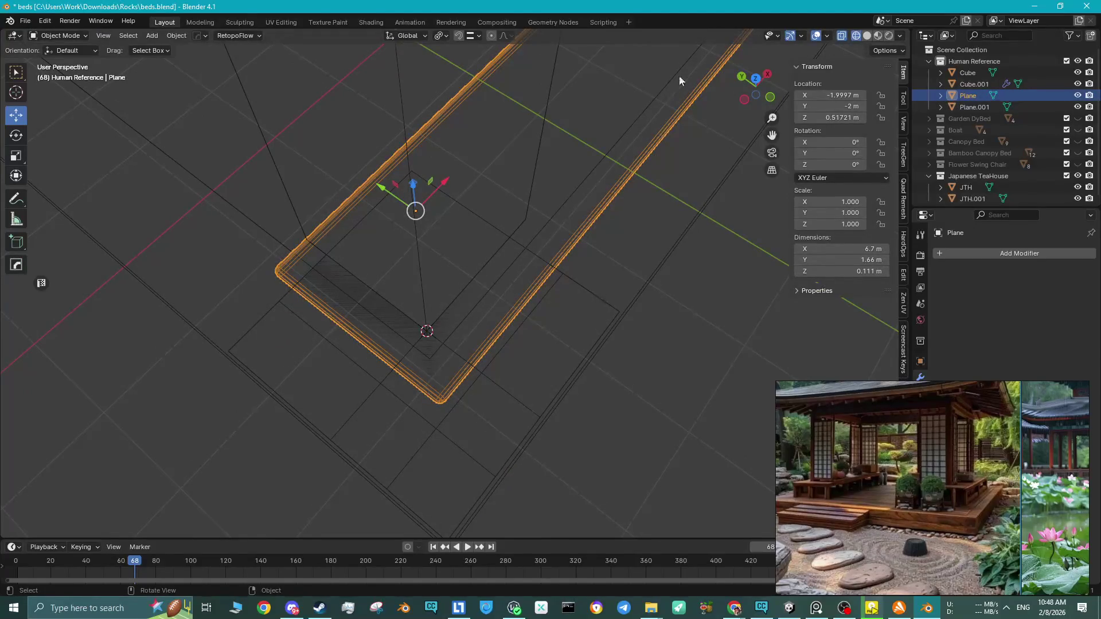
{"action": "left_click", "coordinate": [752, 82]}
Shrink the strip slightly along its normals and widen it to 1.043 along X.
{"action": "middle_click_drag", "start_coordinate": [359, 294], "coordinate": [470, 225], "text": "shift"}
{"action": "scroll", "coordinate": [469, 225], "scroll_direction": "up", "scroll_amount": 5}
{"action": "middle_click_drag", "start_coordinate": [553, 180], "coordinate": [519, 237], "text": "shift"}
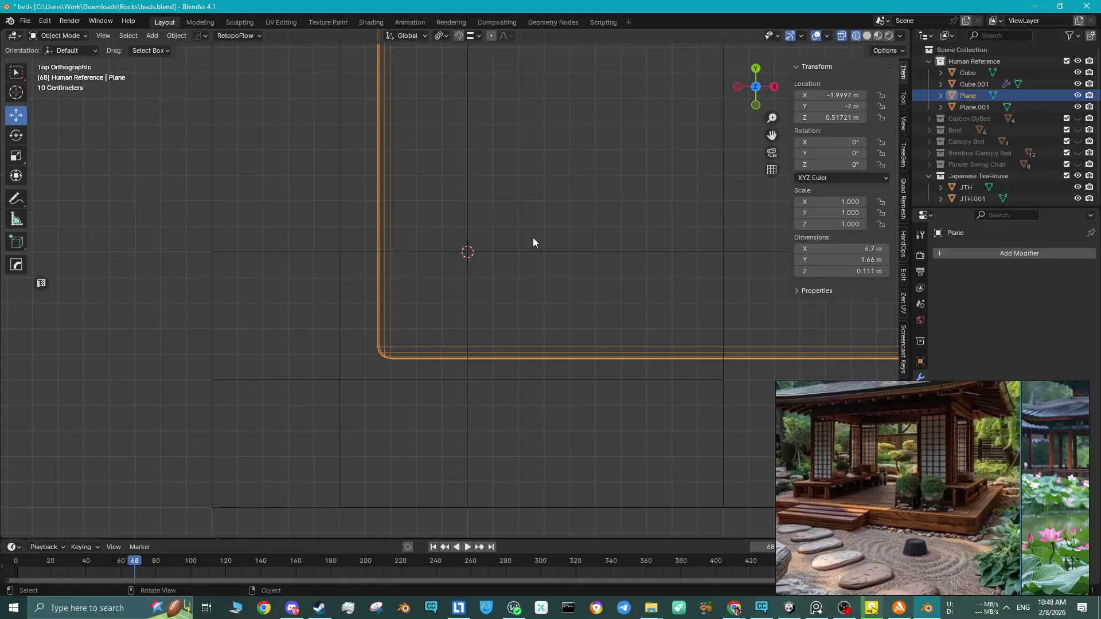
{"action": "key", "text": "Tab"}
{"action": "key", "text": "alt+s"}
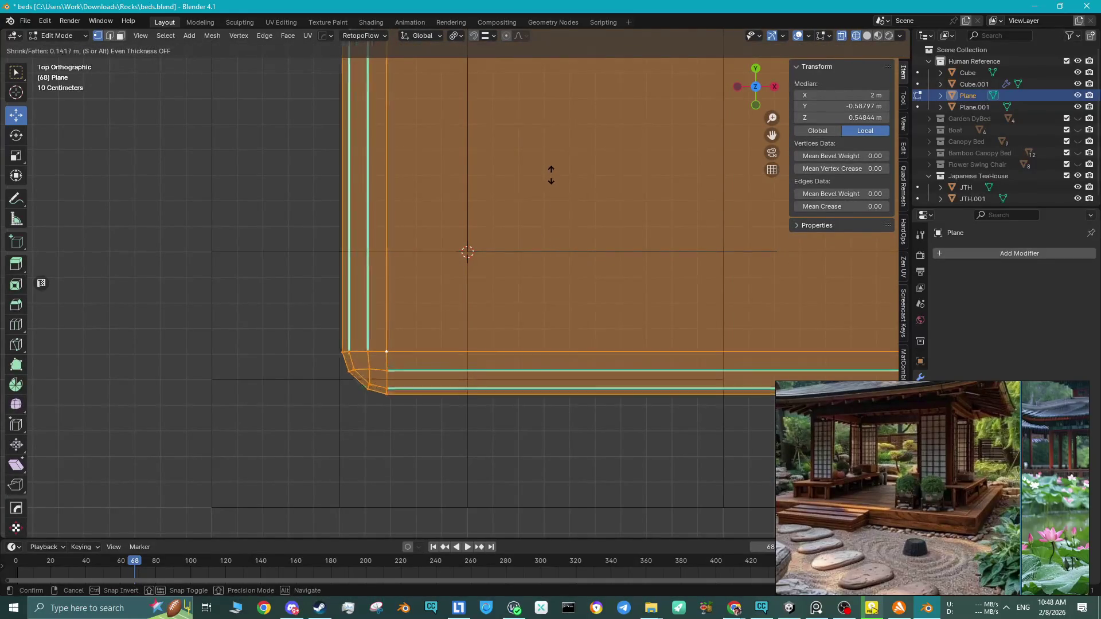
{"action": "left_click", "coordinate": [562, 190]}
{"action": "key", "text": "s"}
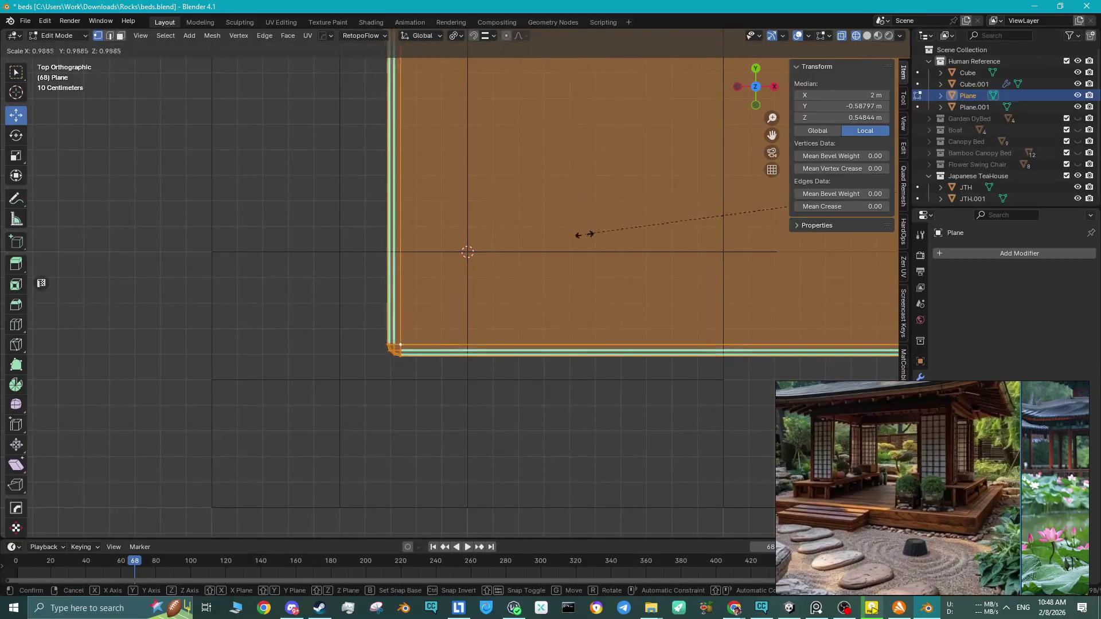
{"action": "key", "text": "x"}
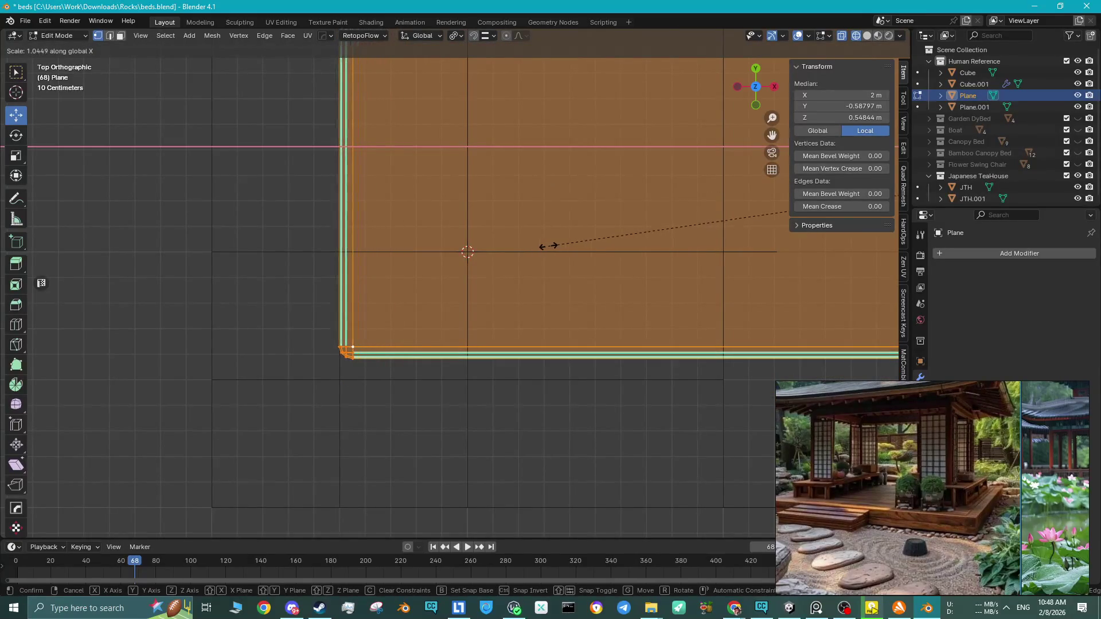
{"action": "left_click", "coordinate": [550, 247]}
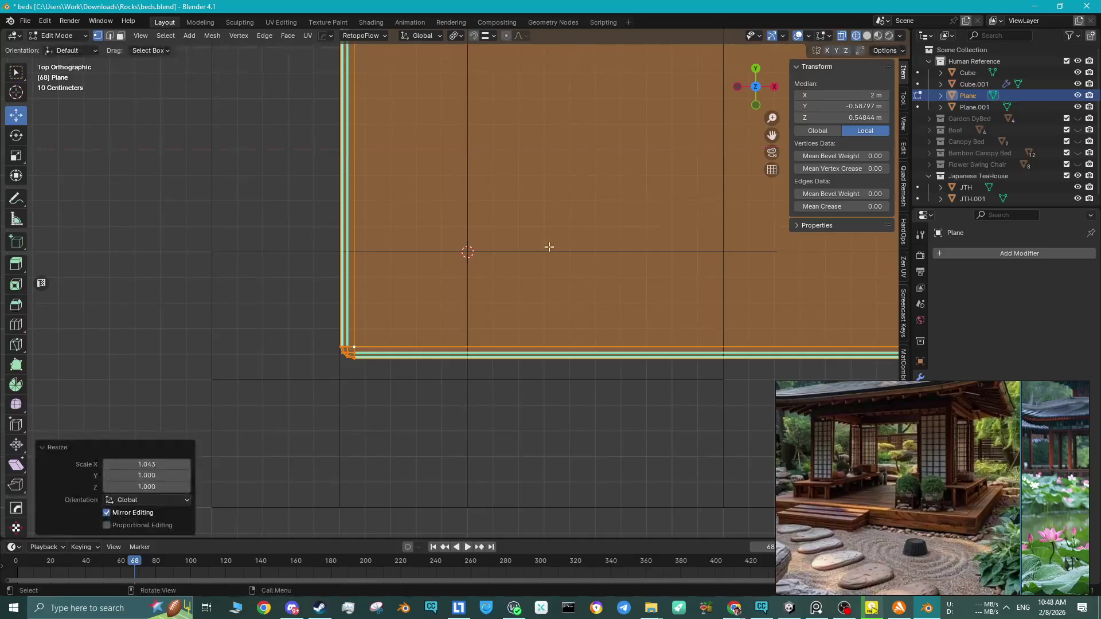
Drag the strip's bottom edge down along Y, then clear the selection.
{"action": "scroll", "coordinate": [547, 246], "scroll_direction": "down", "scroll_amount": 2}
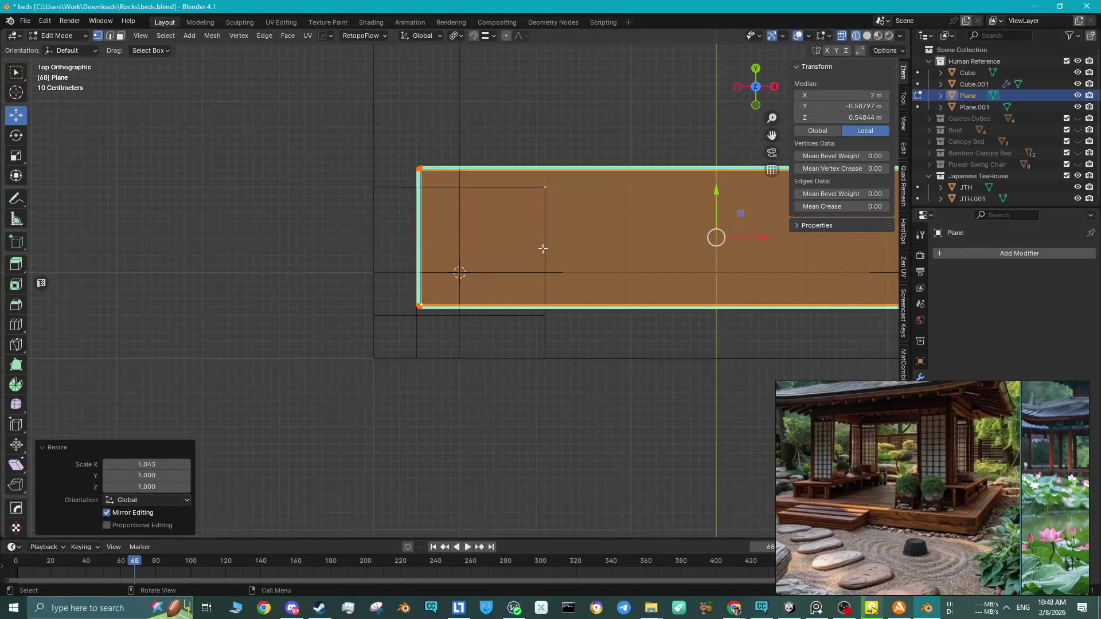
{"action": "scroll", "coordinate": [543, 249], "scroll_direction": "down", "scroll_amount": 5, "text": "ctrl"}
{"action": "scroll", "coordinate": [582, 258], "scroll_direction": "down", "scroll_amount": 1}
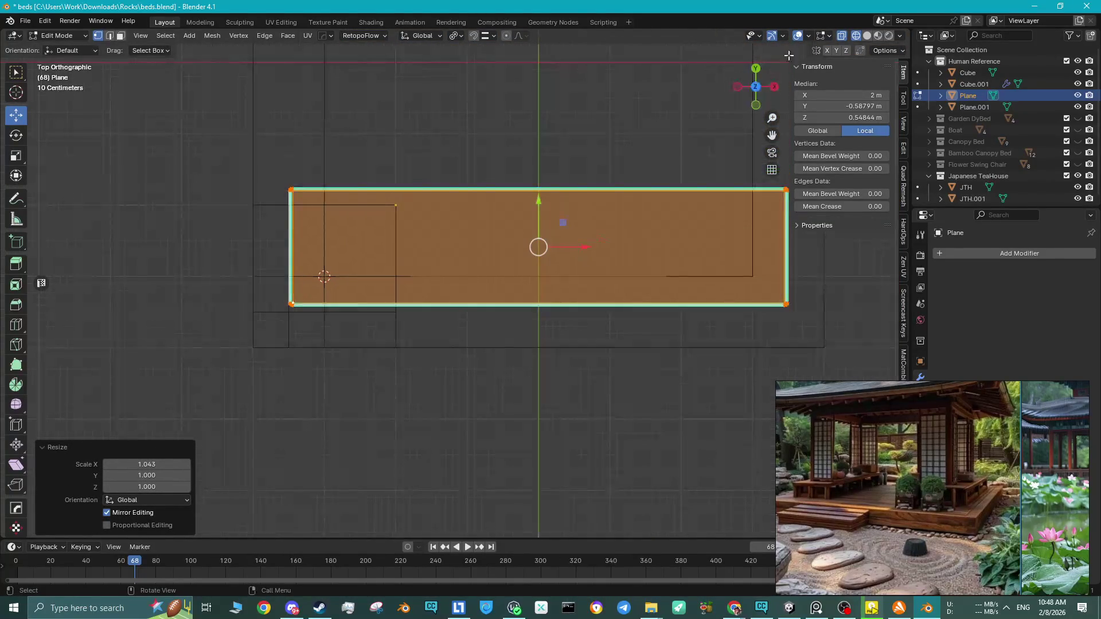
{"action": "mouse_move", "coordinate": [824, 295]}
{"action": "left_mouse_down"}
{"action": "mouse_move", "coordinate": [691, 318]}
{"action": "mouse_move", "coordinate": [284, 319]}
{"action": "left_mouse_up"}
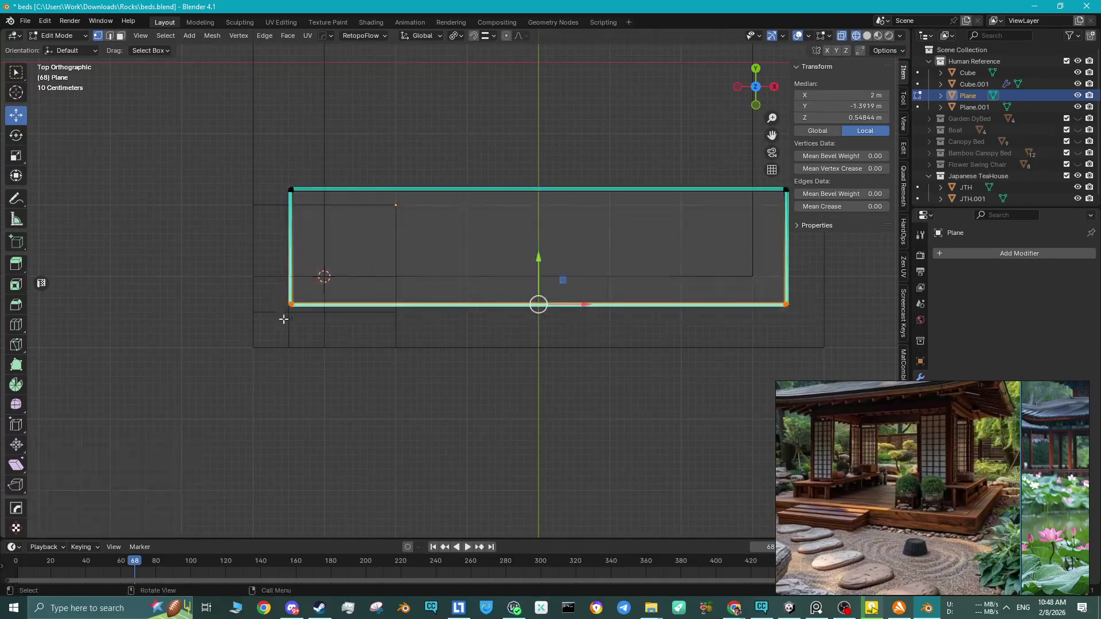
{"action": "mouse_move", "coordinate": [286, 316]}
{"action": "middle_mouse_down", "text": "ctrl"}
{"action": "mouse_move", "coordinate": [346, 297]}
{"action": "mouse_move", "coordinate": [726, 274]}
{"action": "middle_mouse_up", "text": "ctrl"}
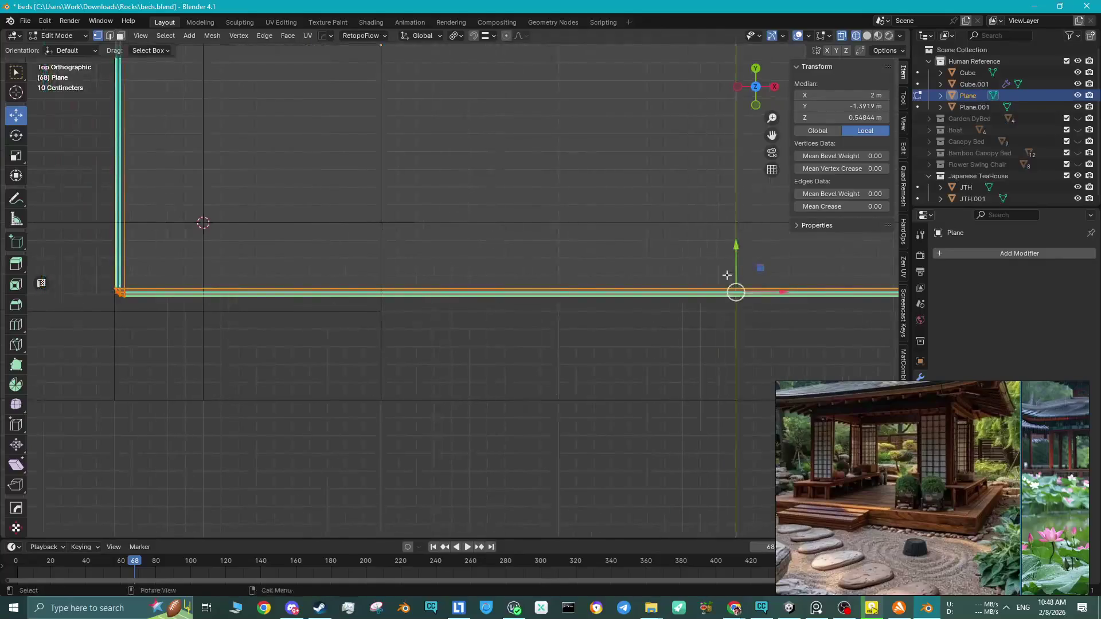
{"action": "mouse_move", "coordinate": [735, 250]}
{"action": "left_mouse_down"}
{"action": "mouse_move", "coordinate": [321, 285]}
{"action": "mouse_move", "coordinate": [246, 309]}
{"action": "mouse_move", "coordinate": [240, 279]}
{"action": "left_mouse_up"}
{"action": "mouse_move", "coordinate": [737, 268]}
{"action": "left_mouse_down"}
{"action": "mouse_move", "coordinate": [442, 252]}
{"action": "mouse_move", "coordinate": [208, 290]}
{"action": "mouse_move", "coordinate": [221, 310]}
{"action": "mouse_move", "coordinate": [214, 305]}
{"action": "left_mouse_up"}
{"action": "mouse_move", "coordinate": [214, 305]}
{"action": "middle_mouse_down", "text": "shift"}
{"action": "mouse_move", "coordinate": [405, 290]}
{"action": "mouse_move", "coordinate": [359, 287]}
{"action": "middle_mouse_up", "text": "shift"}
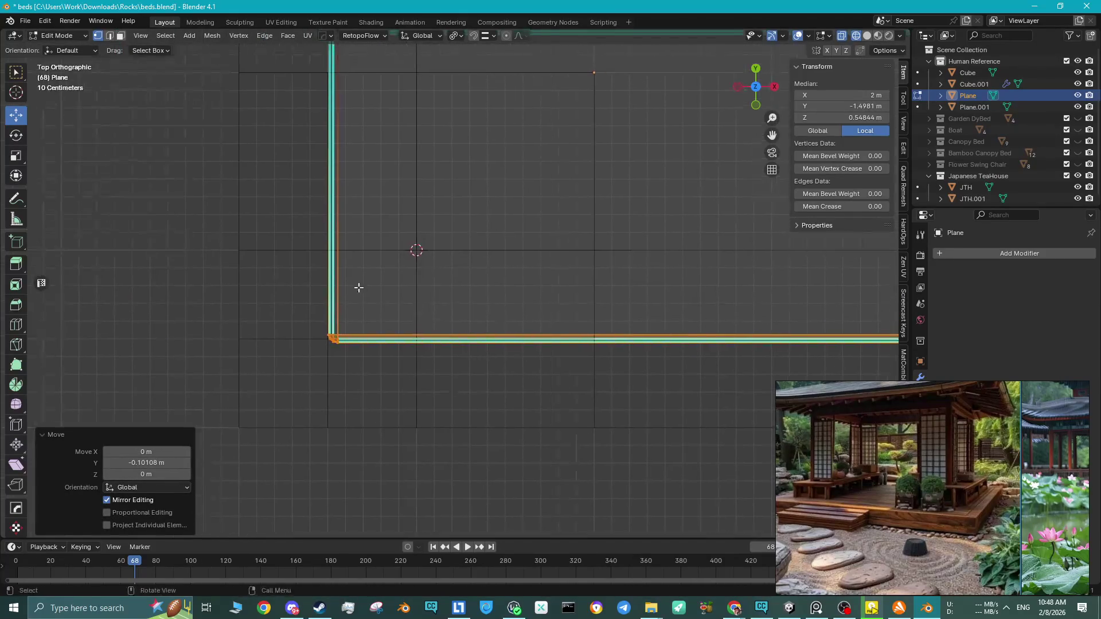
{"action": "scroll", "coordinate": [359, 287], "scroll_direction": "down", "scroll_amount": 3}
{"action": "mouse_move", "coordinate": [356, 102]}
{"action": "left_mouse_down"}
{"action": "mouse_move", "coordinate": [405, 336]}
{"action": "mouse_move", "coordinate": [343, 310]}
{"action": "left_mouse_up"}
{"action": "scroll", "coordinate": [349, 310], "scroll_direction": "up", "scroll_amount": 5}
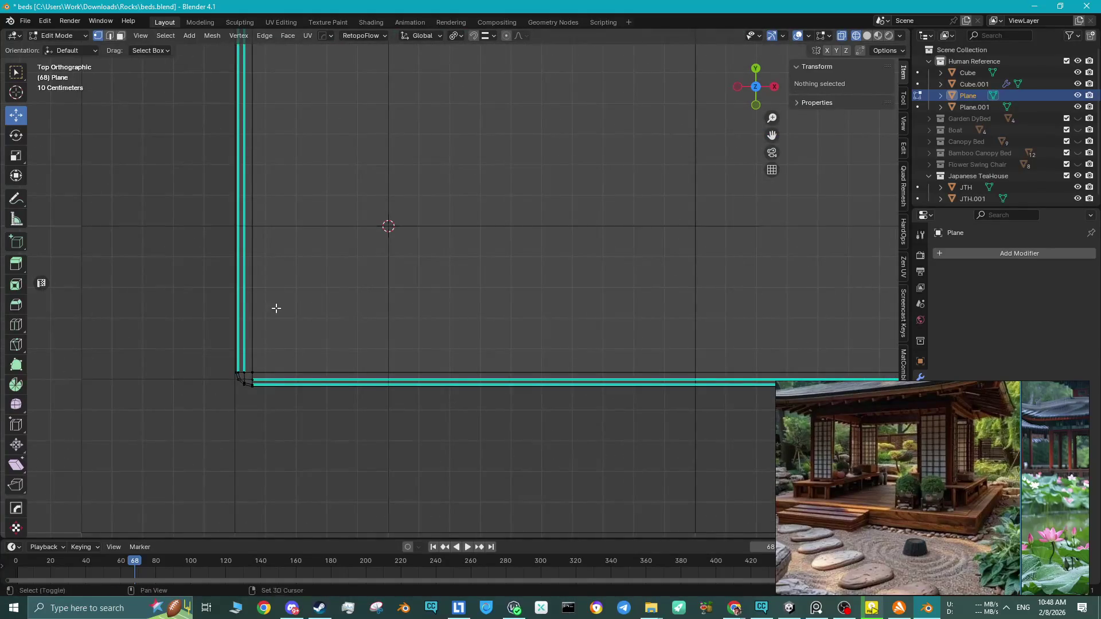
{"action": "middle_click_drag", "start_coordinate": [276, 308], "coordinate": [440, 305], "text": "shift"}
{"action": "scroll", "coordinate": [388, 329], "scroll_direction": "up", "scroll_amount": 3}
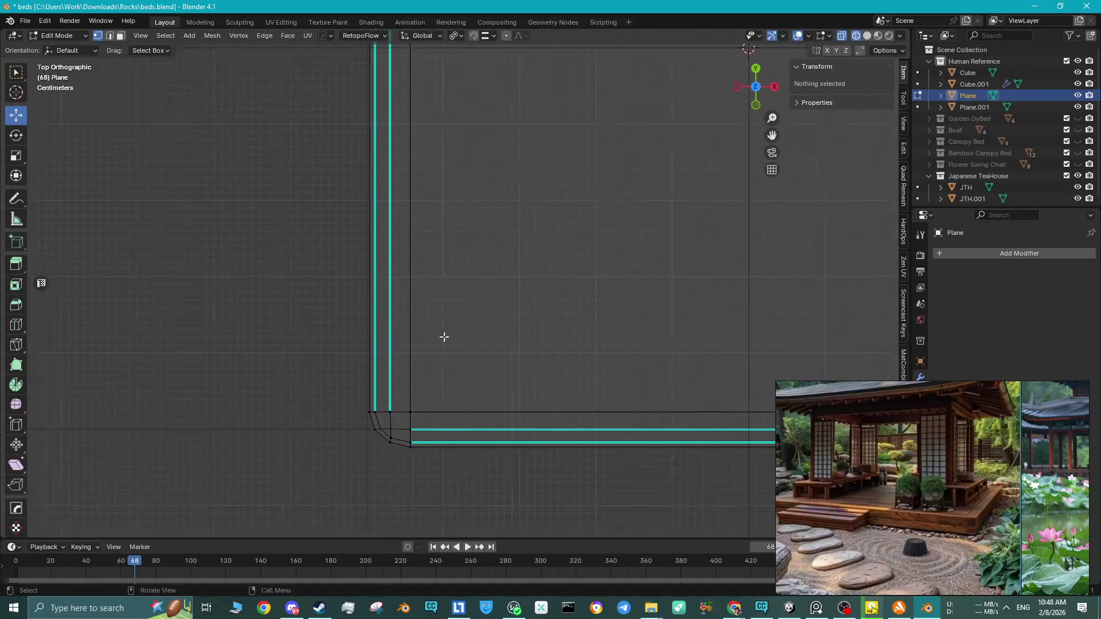
Reselect only the bottom strip and move it down along the Y axis.
{"action": "key", "text": "a"}
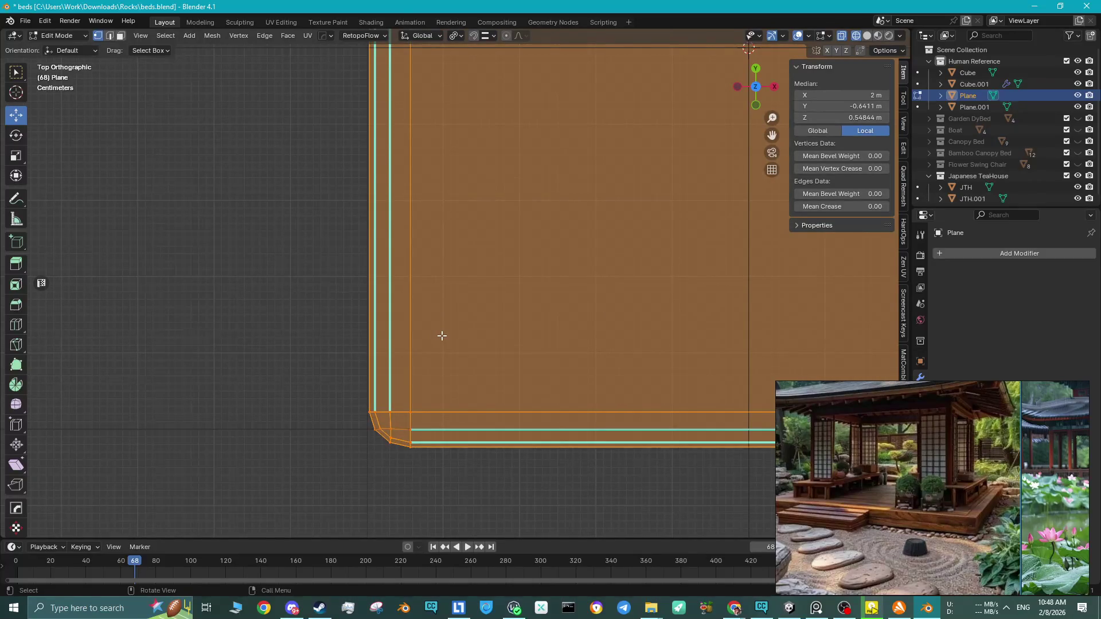
{"action": "key", "text": "ctrl+z"}
{"action": "key", "text": "ctrl+z"}
{"action": "key", "text": "g"}
{"action": "key", "text": "x"}
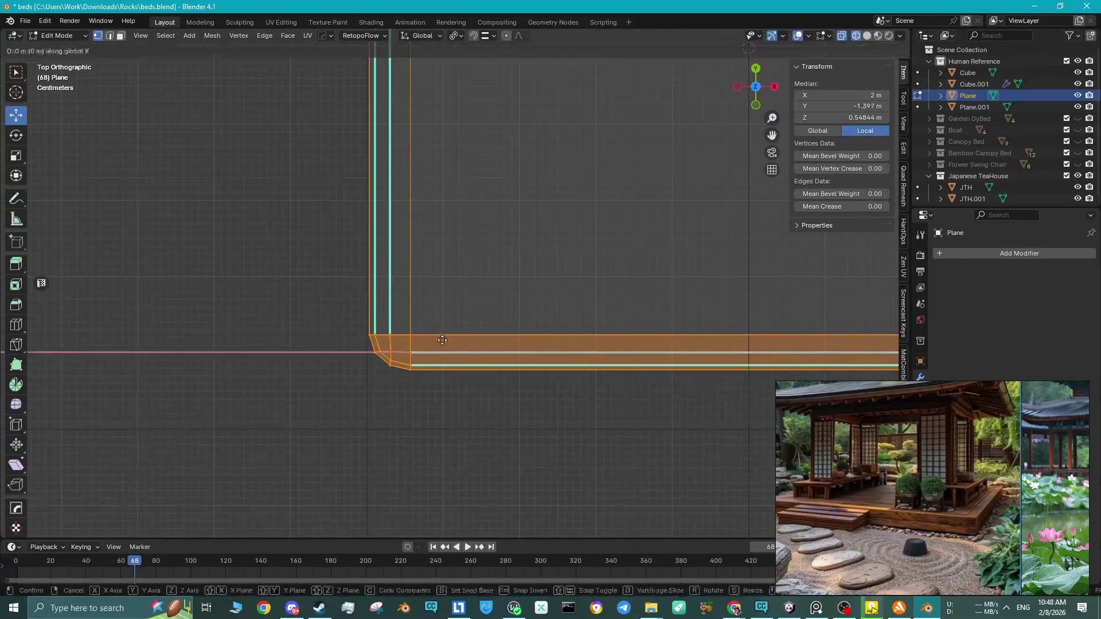
{"action": "key", "text": "y"}
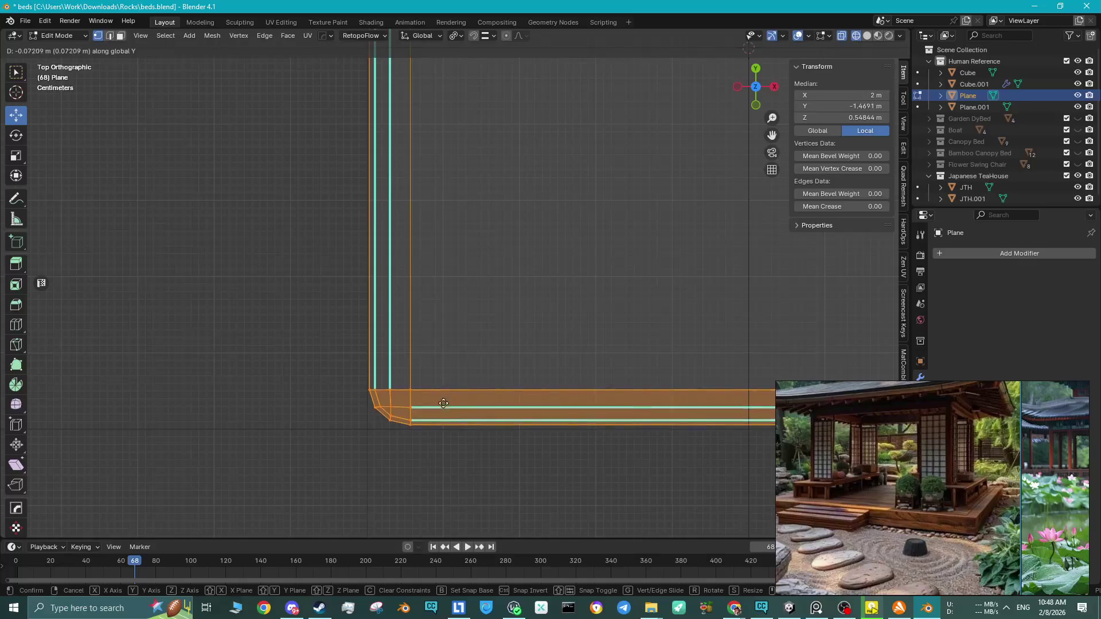
{"action": "left_click", "coordinate": [445, 389]}
{"action": "scroll", "coordinate": [441, 355], "scroll_direction": "up", "scroll_amount": 5}
{"action": "scroll", "coordinate": [447, 275], "scroll_direction": "down", "scroll_amount": 4, "text": "shift"}
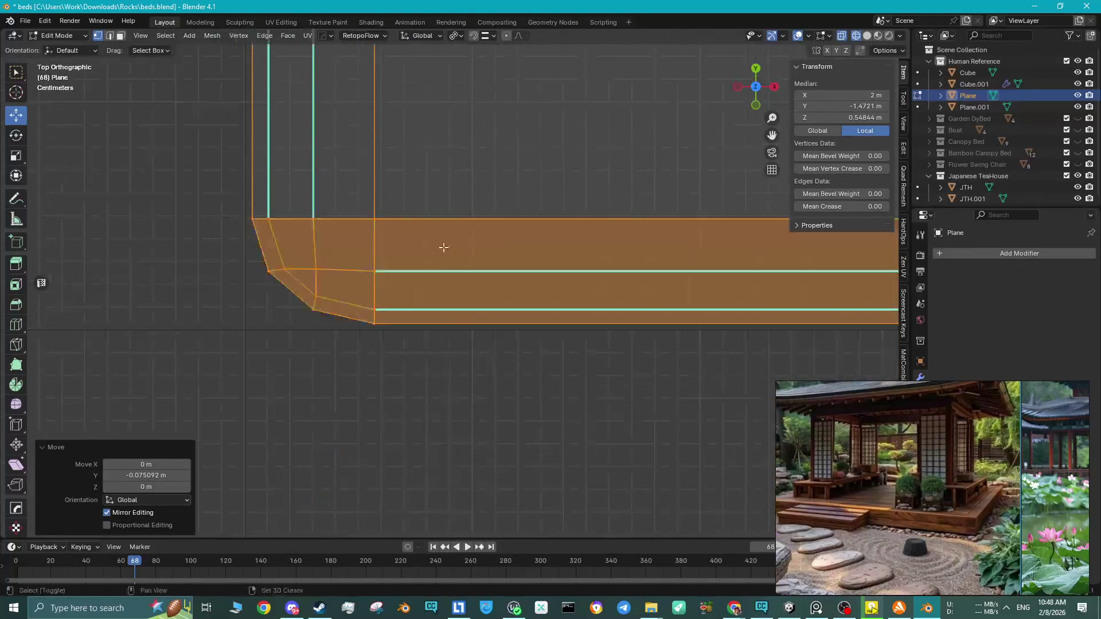
{"action": "scroll", "coordinate": [401, 321], "scroll_direction": "up", "scroll_amount": 3}
{"action": "scroll", "coordinate": [436, 362], "scroll_direction": "up", "scroll_amount": 2, "text": "ctrl"}
{"action": "scroll", "coordinate": [471, 321], "scroll_direction": "up", "scroll_amount": 5}
{"action": "scroll", "coordinate": [470, 310], "scroll_direction": "down", "scroll_amount": 5}
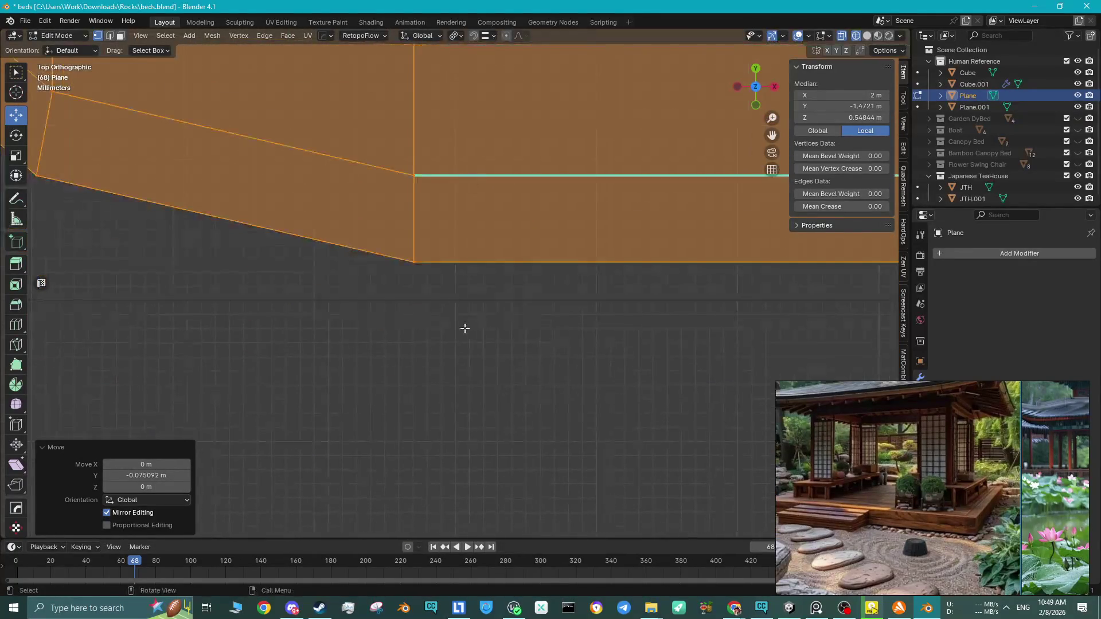
Nudge the bottom strip a little further along Y.
{"action": "key", "text": "g"}
{"action": "key", "text": "x"}
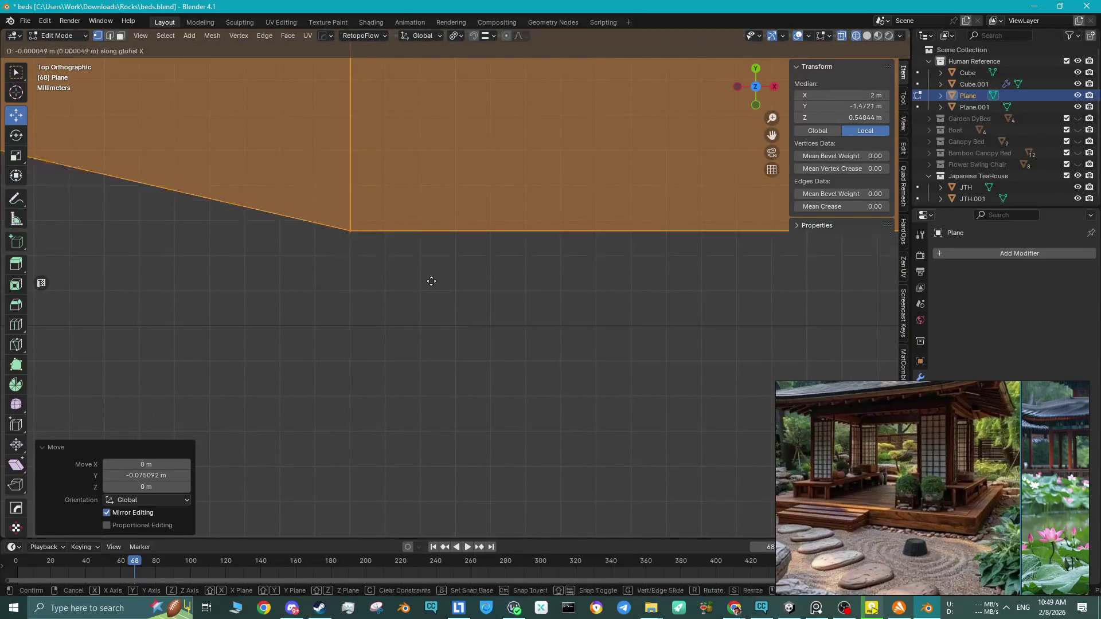
{"action": "key", "text": "y"}
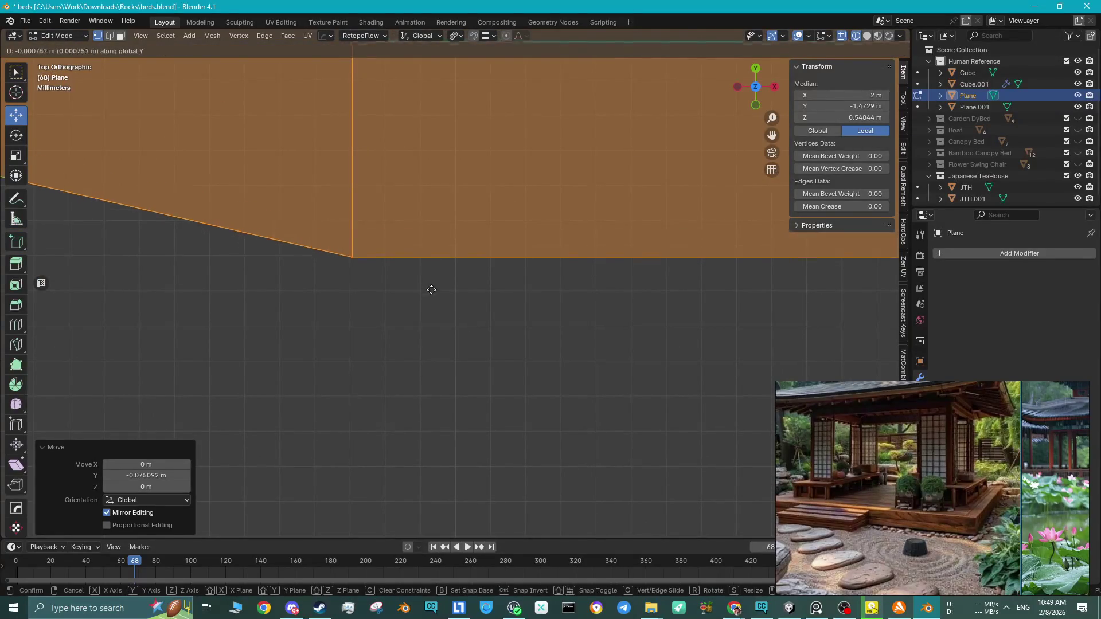
{"action": "left_click", "coordinate": [422, 354]}
{"action": "scroll", "coordinate": [344, 269], "scroll_direction": "down", "scroll_amount": 5}
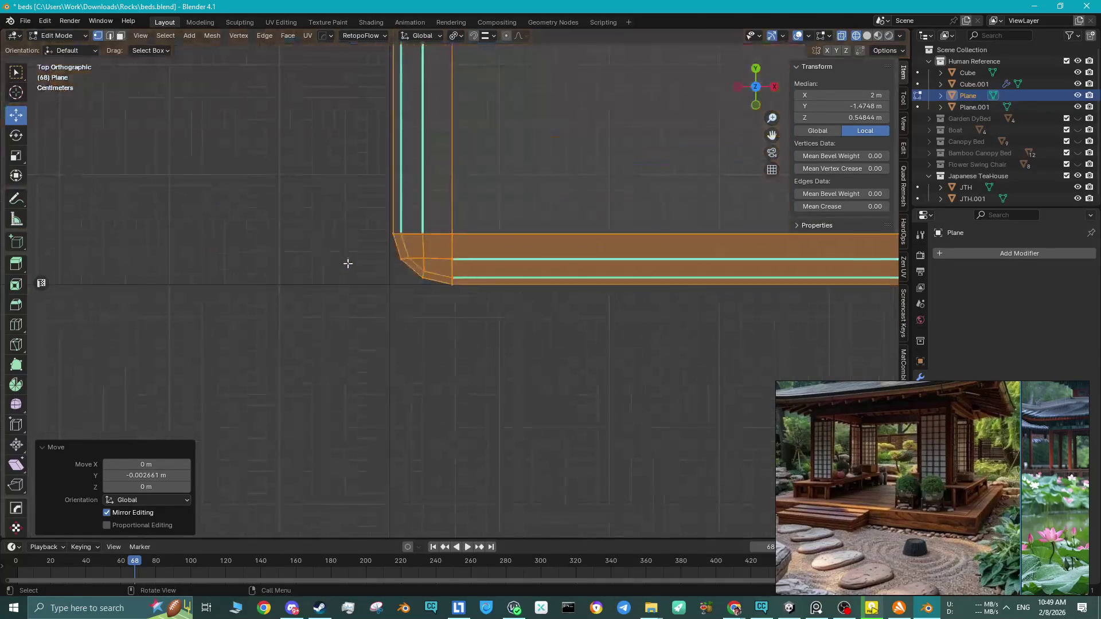
{"action": "scroll", "coordinate": [384, 250], "scroll_direction": "up", "scroll_amount": 8}
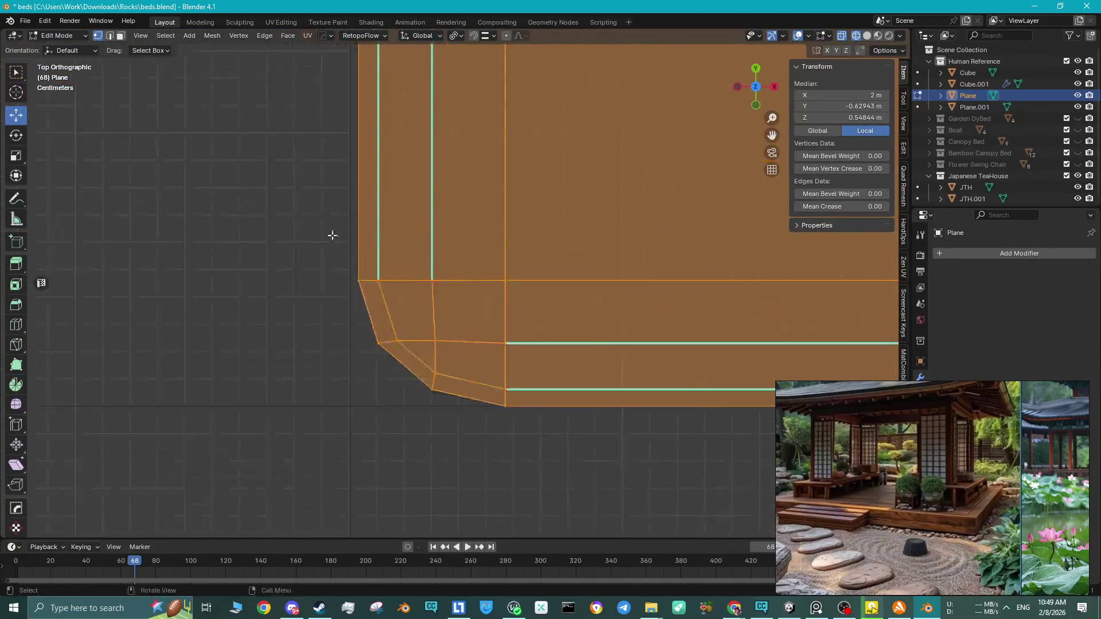
{"action": "scroll", "coordinate": [396, 297], "scroll_direction": "up", "scroll_amount": 2}
{"action": "mouse_move", "coordinate": [414, 359]}
{"action": "middle_mouse_down", "text": "shift"}
{"action": "mouse_move", "coordinate": [443, 330]}
{"action": "mouse_move", "coordinate": [324, 337]}
{"action": "middle_mouse_up", "text": "shift"}
{"action": "scroll", "coordinate": [439, 330], "scroll_direction": "up", "scroll_amount": 2}
Widen the strip slightly along X, then return to object mode in wireframe with nothing selected.
{"action": "key", "text": "s"}
{"action": "key", "text": "x"}
{"action": "scroll", "coordinate": [437, 329], "scroll_direction": "up", "scroll_amount": 1}
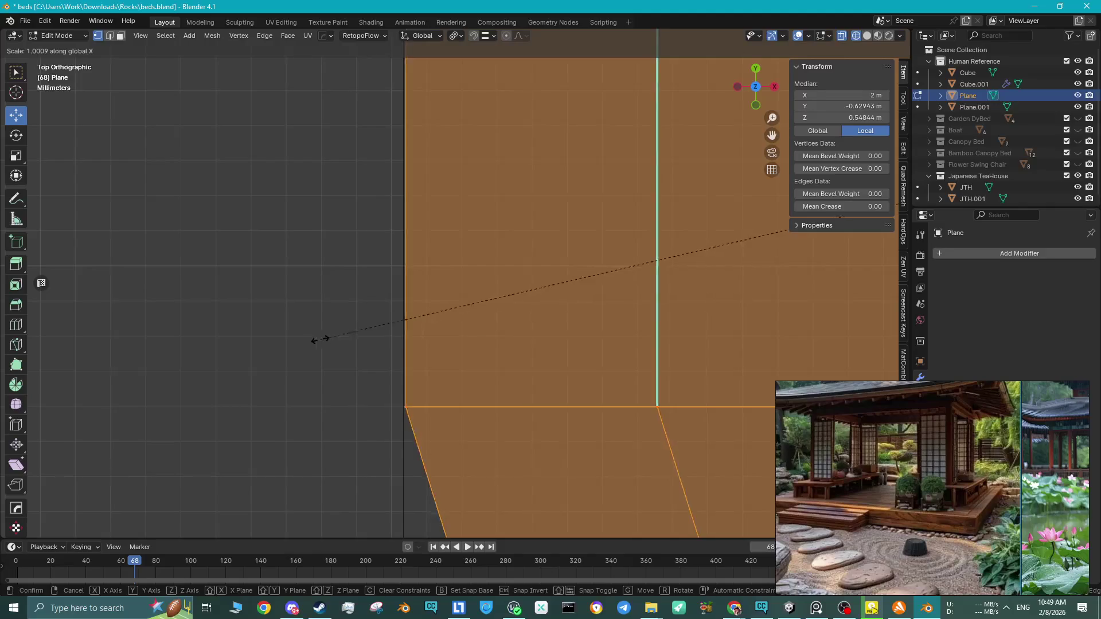
{"action": "left_click", "coordinate": [284, 342]}
{"action": "scroll", "coordinate": [442, 264], "scroll_direction": "down", "scroll_amount": 10}
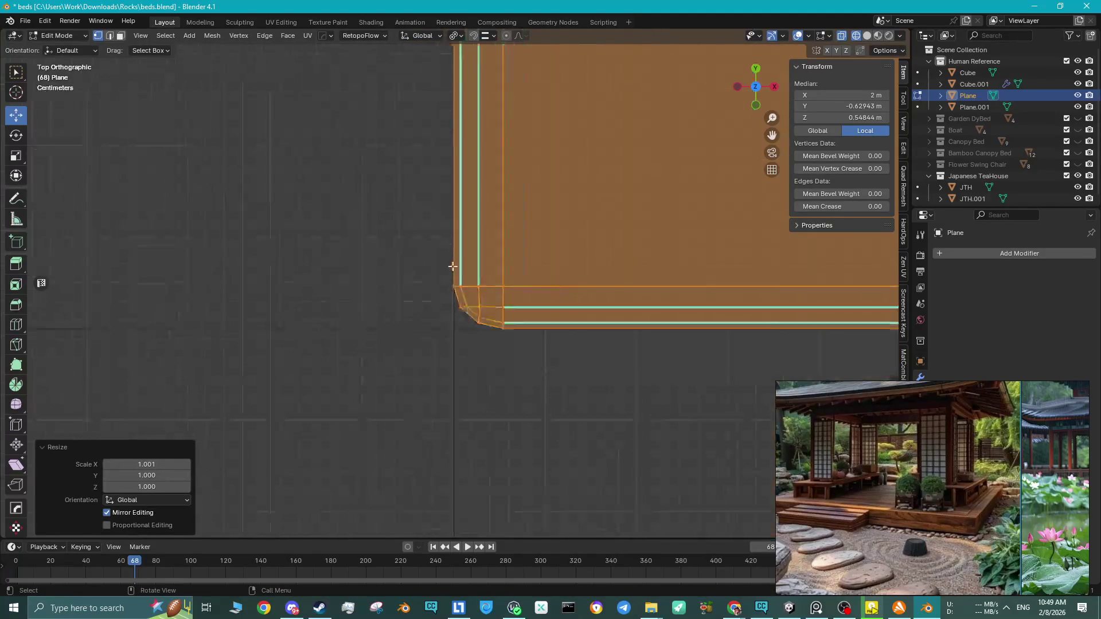
{"action": "mouse_move", "coordinate": [417, 255]}
{"action": "middle_mouse_down"}
{"action": "mouse_move", "coordinate": [484, 173]}
{"action": "mouse_move", "coordinate": [656, 147]}
{"action": "middle_mouse_up"}
{"action": "key", "text": "Tab"}
{"action": "key", "text": "alt+a"}
{"action": "key", "text": "shift+z"}
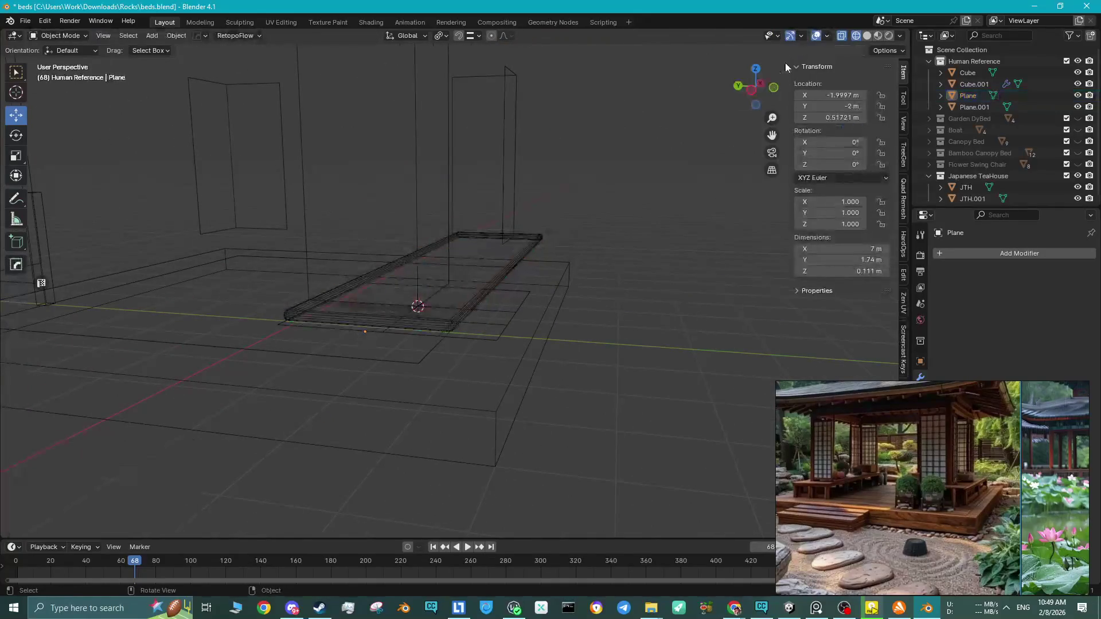
Switch the viewport to Solid shading and delete the leftover Plane.001 object.
{"action": "left_click", "coordinate": [866, 38]}
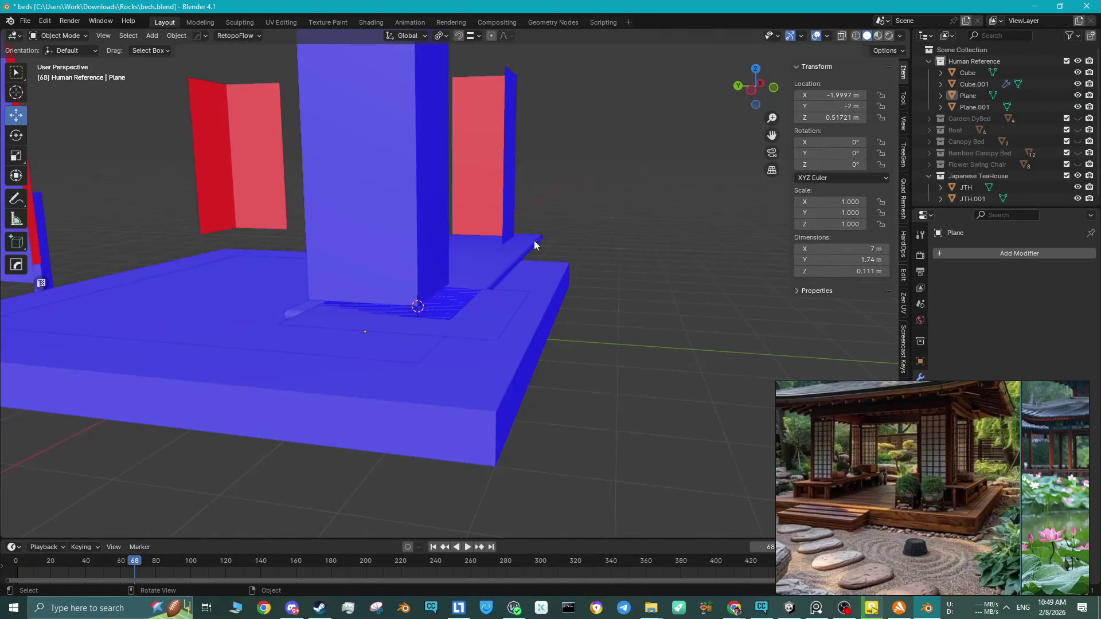
{"action": "middle_click_drag", "start_coordinate": [535, 245], "coordinate": [494, 265]}
{"action": "left_click", "coordinate": [425, 347]}
{"action": "key", "text": "Delete"}
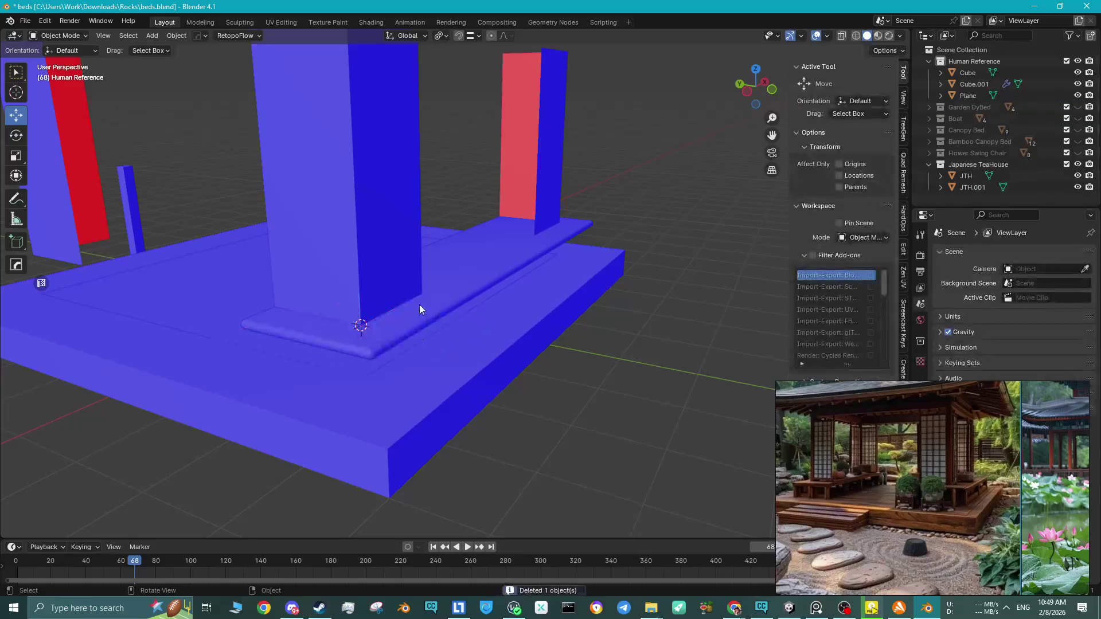
Inspect Cube.001's edges in Edit Mode, then open the rim Plane in Edit Mode.
{"action": "left_click", "coordinate": [419, 304]}
{"action": "mouse_move", "coordinate": [418, 302]}
{"action": "middle_mouse_down"}
{"action": "mouse_move", "coordinate": [383, 156]}
{"action": "mouse_move", "coordinate": [376, 184]}
{"action": "middle_mouse_up"}
{"action": "left_click", "coordinate": [383, 159]}
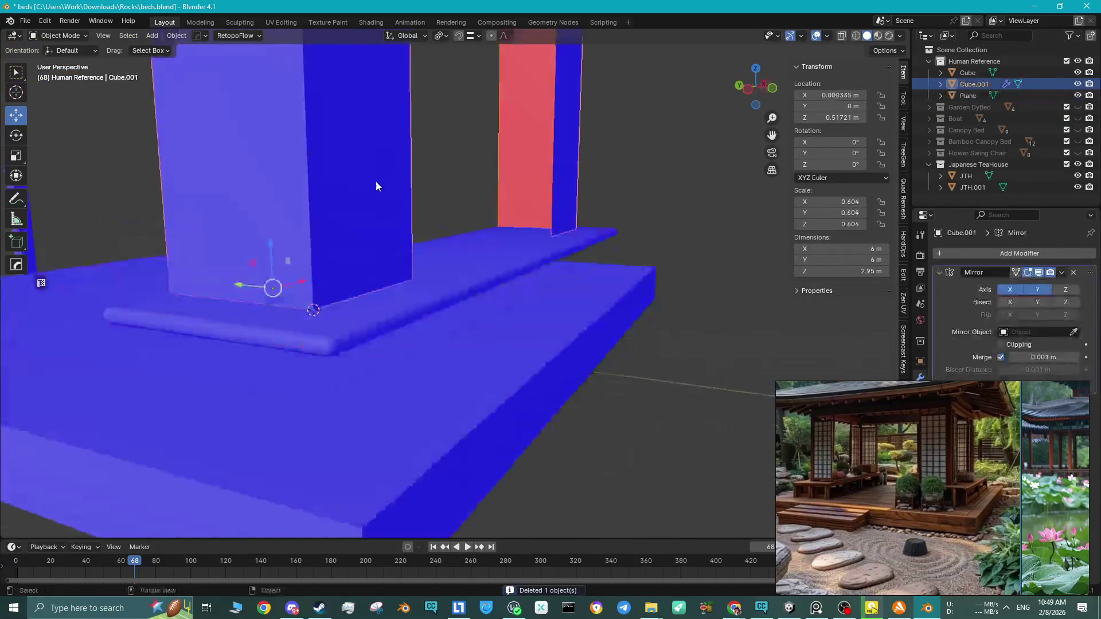
{"action": "key", "text": "Tab"}
{"action": "key", "text": "2"}
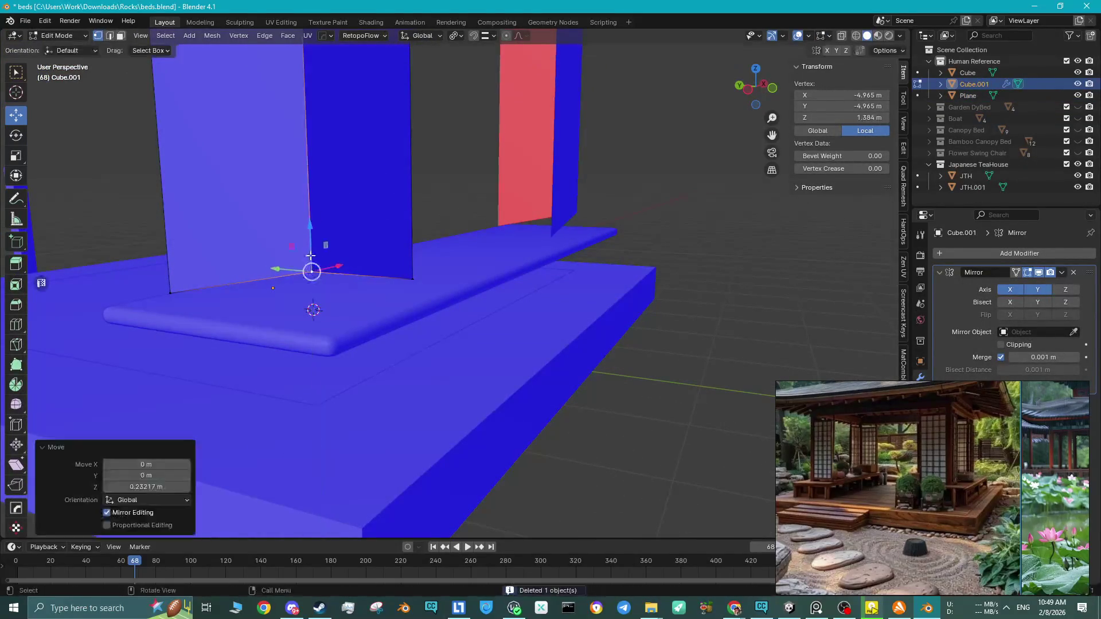
{"action": "left_click", "coordinate": [314, 271]}
{"action": "mouse_move", "coordinate": [313, 271]}
{"action": "left_mouse_down"}
{"action": "mouse_move", "coordinate": [307, 308]}
{"action": "mouse_move", "coordinate": [361, 310]}
{"action": "left_mouse_up"}
{"action": "mouse_move", "coordinate": [361, 309]}
{"action": "middle_mouse_down"}
{"action": "mouse_move", "coordinate": [337, 317]}
{"action": "mouse_move", "coordinate": [418, 329]}
{"action": "mouse_move", "coordinate": [437, 276]}
{"action": "mouse_move", "coordinate": [439, 312]}
{"action": "mouse_move", "coordinate": [479, 361]}
{"action": "mouse_move", "coordinate": [458, 338]}
{"action": "mouse_move", "coordinate": [409, 322]}
{"action": "mouse_move", "coordinate": [349, 330]}
{"action": "mouse_move", "coordinate": [399, 309]}
{"action": "mouse_move", "coordinate": [482, 321]}
{"action": "mouse_move", "coordinate": [459, 326]}
{"action": "middle_mouse_up"}
{"action": "scroll", "coordinate": [356, 327], "scroll_direction": "down", "scroll_amount": 5}
{"action": "key", "text": "Tab"}
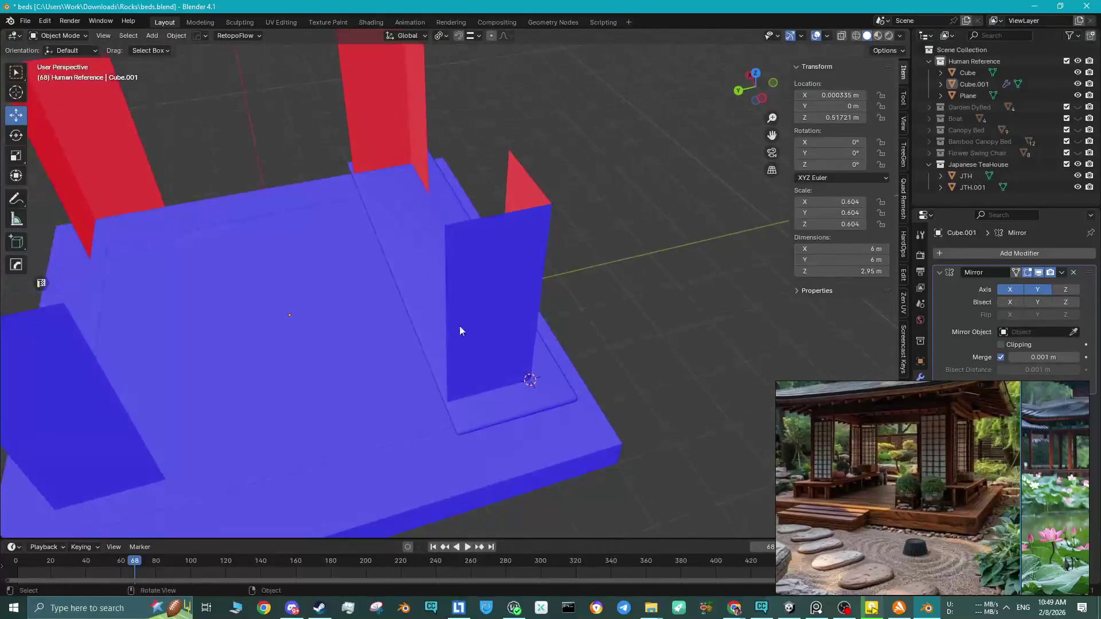
{"action": "left_click", "coordinate": [418, 301]}
{"action": "key", "text": "Tab"}
Select an edge of the rim plane and move it along the Y axis.
{"action": "middle_click_drag", "start_coordinate": [395, 296], "coordinate": [362, 201]}
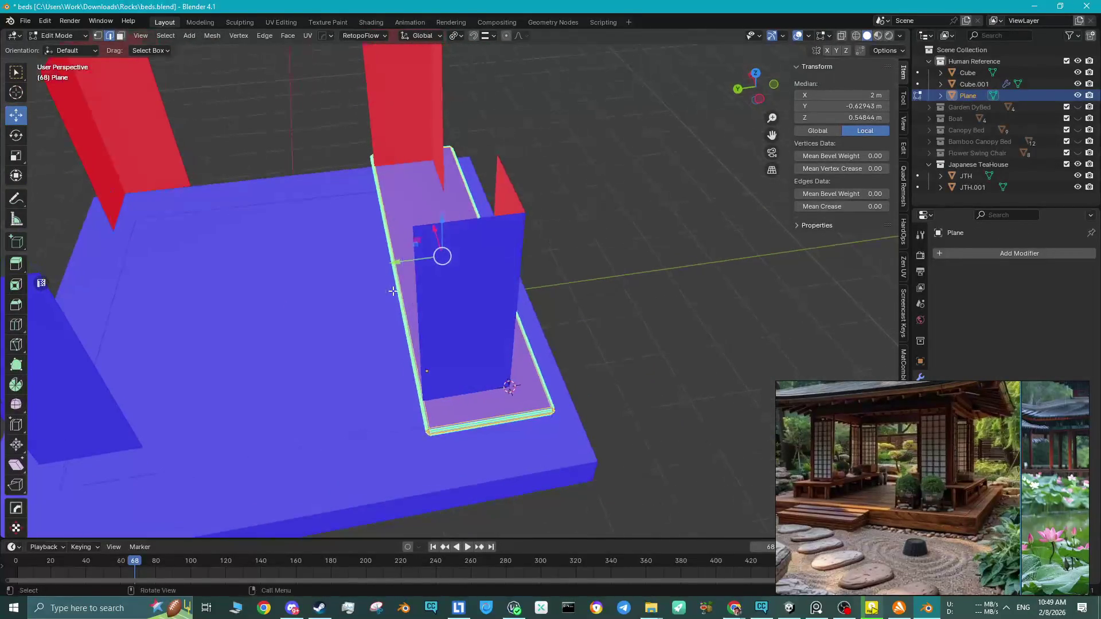
{"action": "left_click_drag", "start_coordinate": [342, 144], "coordinate": [443, 446]}
{"action": "mouse_move", "coordinate": [441, 442]}
{"action": "middle_mouse_down"}
{"action": "mouse_move", "coordinate": [390, 247]}
{"action": "mouse_move", "coordinate": [425, 321]}
{"action": "mouse_move", "coordinate": [430, 421]}
{"action": "mouse_move", "coordinate": [490, 213]}
{"action": "mouse_move", "coordinate": [491, 295]}
{"action": "mouse_move", "coordinate": [547, 299]}
{"action": "middle_mouse_up"}
{"action": "left_click", "coordinate": [387, 237], "text": "shift"}
{"action": "key", "text": "g"}
{"action": "key", "text": "g"}
{"action": "left_click", "coordinate": [504, 301]}
{"action": "key", "text": "ctrl+z"}
{"action": "key", "text": "g"}
{"action": "key", "text": "y"}
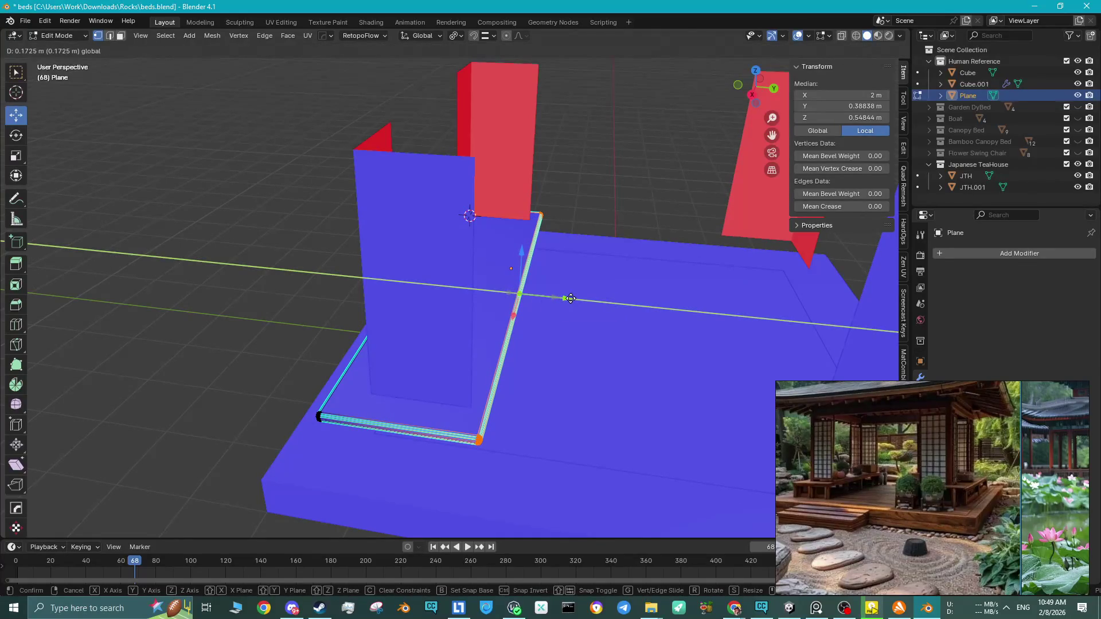
{"action": "left_click", "coordinate": [572, 298]}
{"action": "mouse_move", "coordinate": [572, 298]}
{"action": "middle_mouse_down"}
{"action": "mouse_move", "coordinate": [447, 323]}
{"action": "mouse_move", "coordinate": [376, 283]}
{"action": "mouse_move", "coordinate": [348, 280]}
{"action": "middle_mouse_up"}
Readjust the rim edge loop along Y so the ledge strip measures 7 m by 1.76 m.
{"action": "key", "text": "g"}
{"action": "key", "text": "y"}
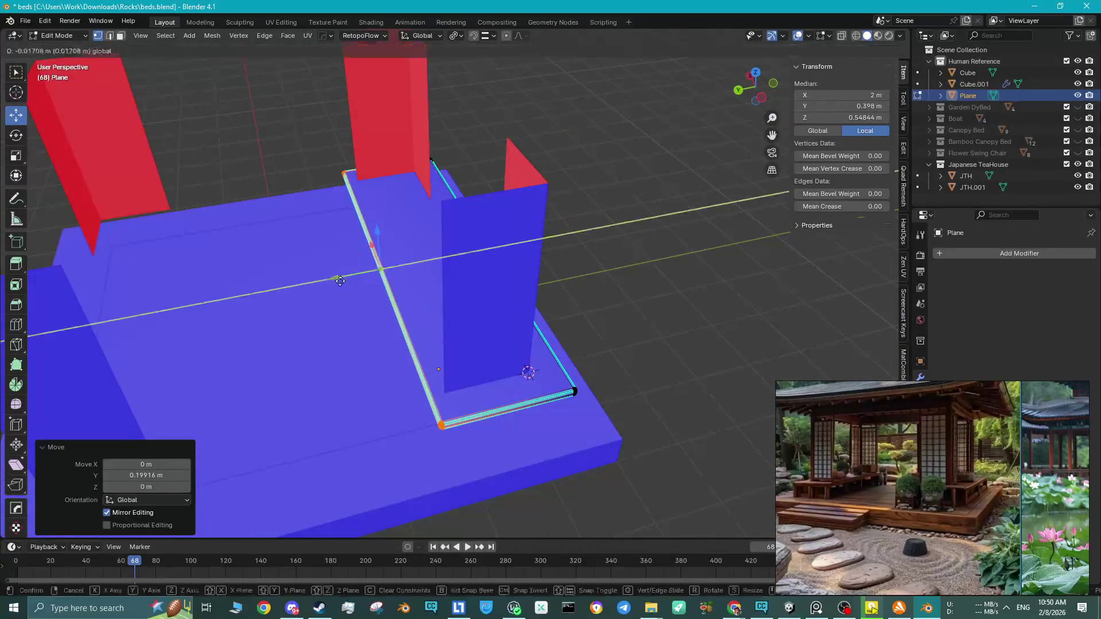
{"action": "right_click", "coordinate": [346, 282]}
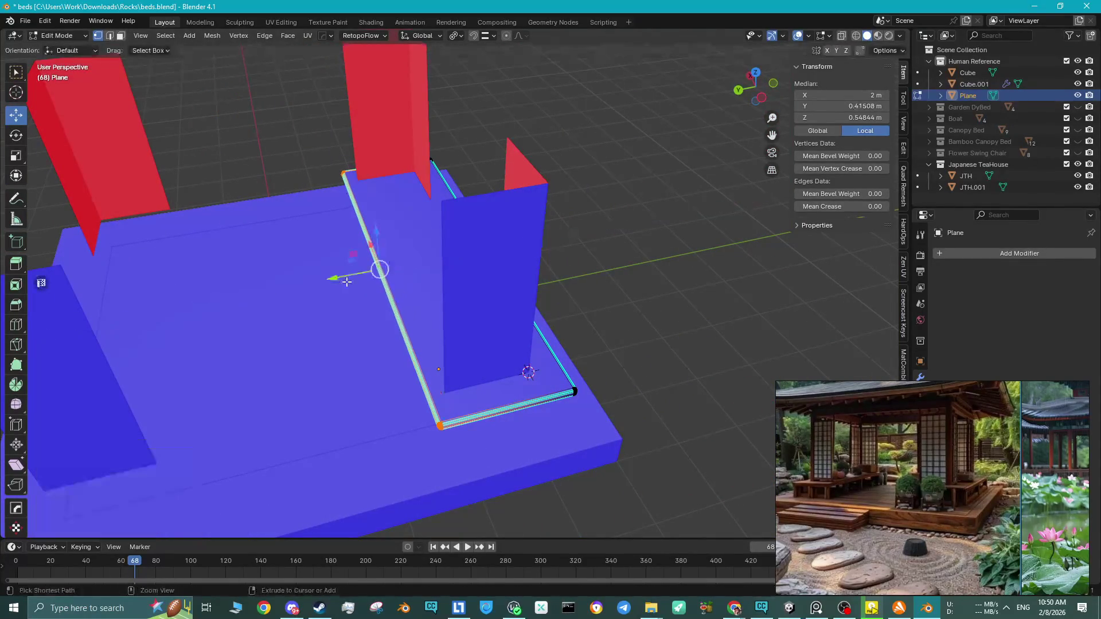
{"action": "key", "text": "g"}
{"action": "key", "text": "y"}
{"action": "left_click", "coordinate": [344, 276]}
{"action": "mouse_move", "coordinate": [344, 276]}
{"action": "middle_mouse_down"}
{"action": "mouse_move", "coordinate": [413, 295]}
{"action": "mouse_move", "coordinate": [343, 290]}
{"action": "mouse_move", "coordinate": [408, 290]}
{"action": "mouse_move", "coordinate": [436, 270]}
{"action": "mouse_move", "coordinate": [472, 281]}
{"action": "middle_mouse_up"}
{"action": "scroll", "coordinate": [343, 290], "scroll_direction": "down", "scroll_amount": 4}
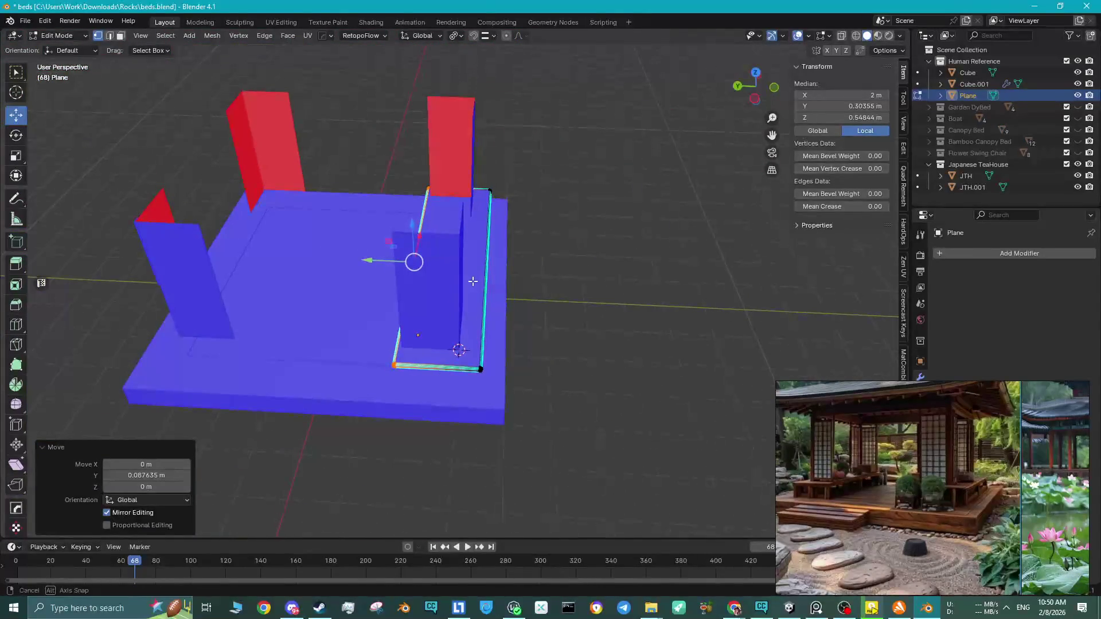
{"action": "scroll", "coordinate": [478, 335], "scroll_direction": "up", "scroll_amount": 3}
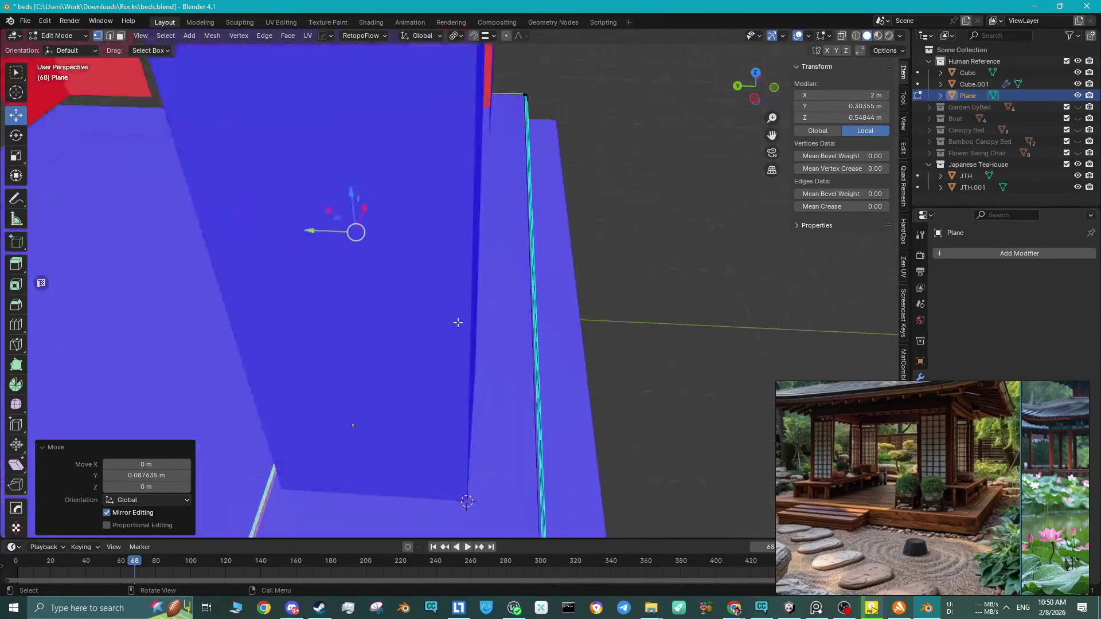
{"action": "middle_click_drag", "start_coordinate": [479, 335], "coordinate": [481, 309]}
{"action": "key", "text": "ctrl+z"}
{"action": "left_click_drag", "start_coordinate": [304, 263], "coordinate": [368, 354]}
{"action": "left_click_drag", "start_coordinate": [305, 263], "coordinate": [300, 265]}
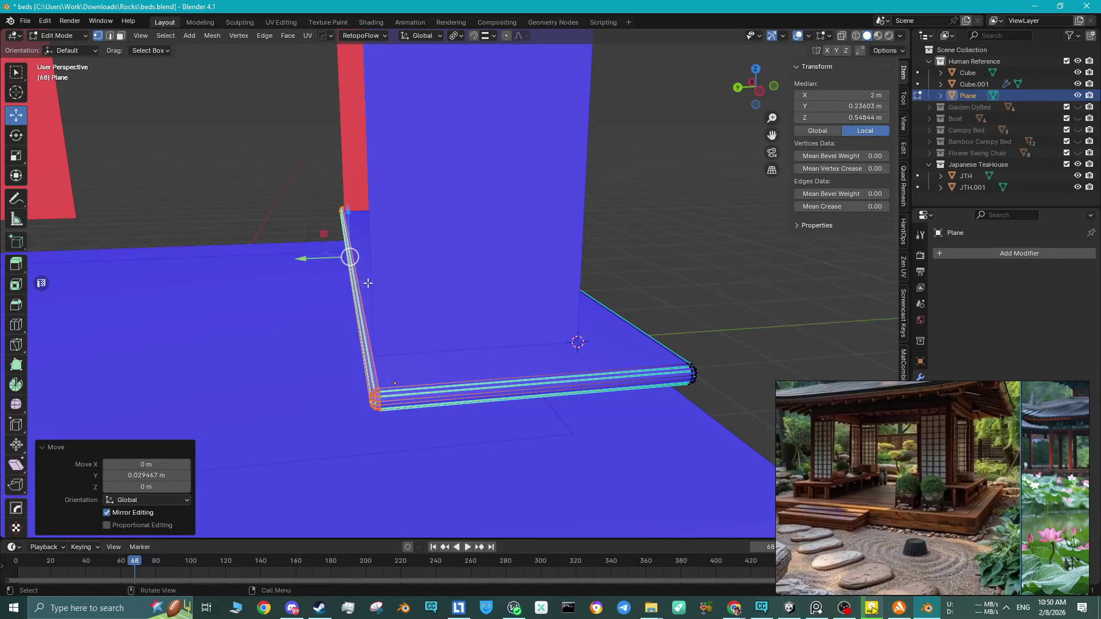
Select the mirrored wall object Cube.001 and enter Edit Mode on it.
{"action": "mouse_move", "coordinate": [368, 283]}
{"action": "middle_mouse_down"}
{"action": "mouse_move", "coordinate": [633, 266]}
{"action": "mouse_move", "coordinate": [532, 261]}
{"action": "middle_mouse_up"}
{"action": "key", "text": "Tab"}
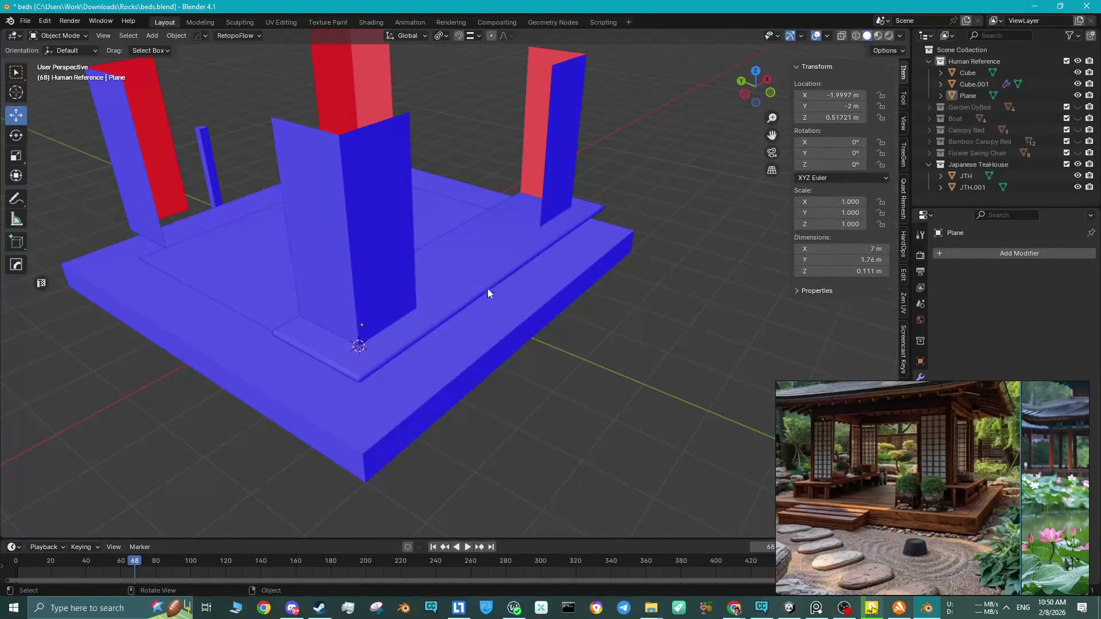
{"action": "scroll", "coordinate": [825, 479], "scroll_direction": "up", "scroll_amount": 5}
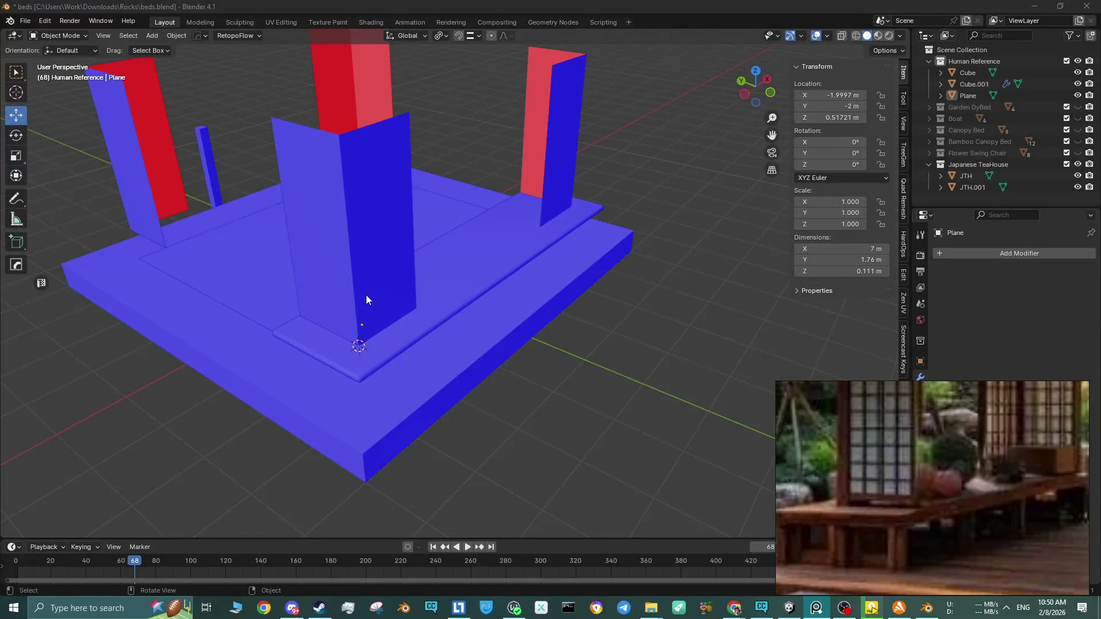
{"action": "scroll", "coordinate": [366, 296], "scroll_direction": "down", "scroll_amount": 2}
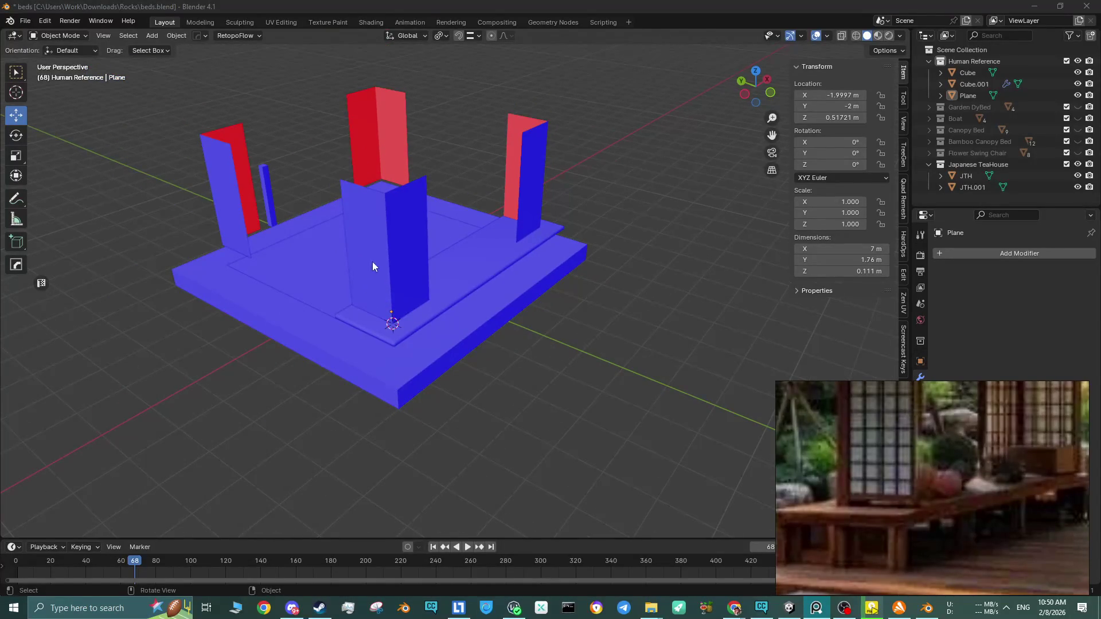
{"action": "mouse_move", "coordinate": [381, 262]}
{"action": "middle_mouse_down"}
{"action": "mouse_move", "coordinate": [416, 276]}
{"action": "mouse_move", "coordinate": [402, 274]}
{"action": "middle_mouse_up"}
{"action": "left_click", "coordinate": [399, 271]}
{"action": "scroll", "coordinate": [418, 278], "scroll_direction": "up", "scroll_amount": 2}
{"action": "mouse_move", "coordinate": [869, 418]}
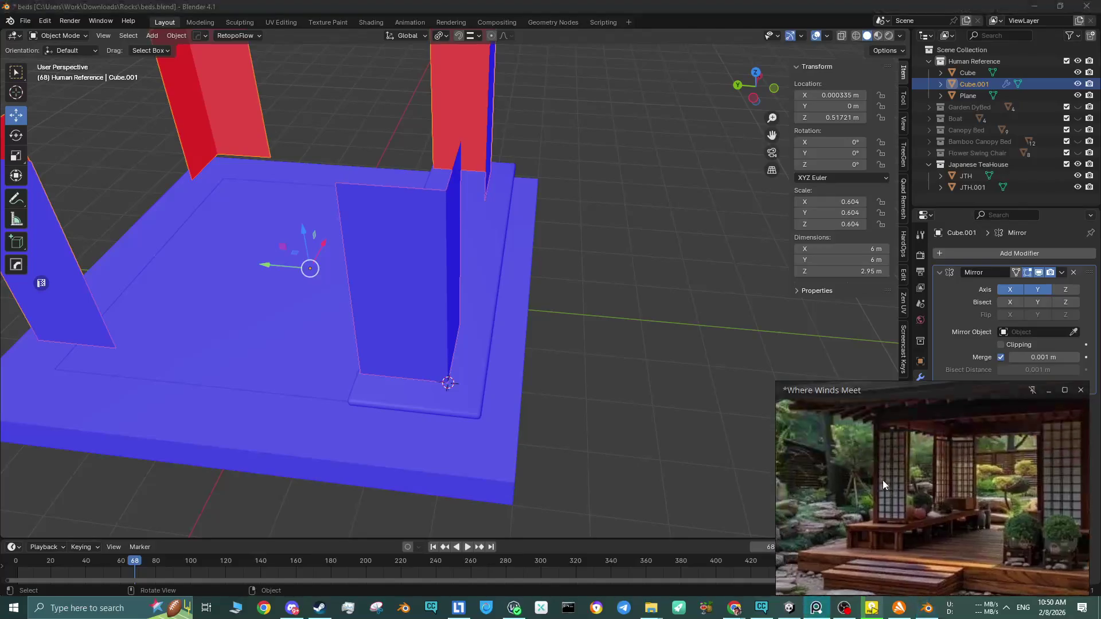
{"action": "left_click", "coordinate": [418, 273]}
{"action": "key", "text": "Tab"}
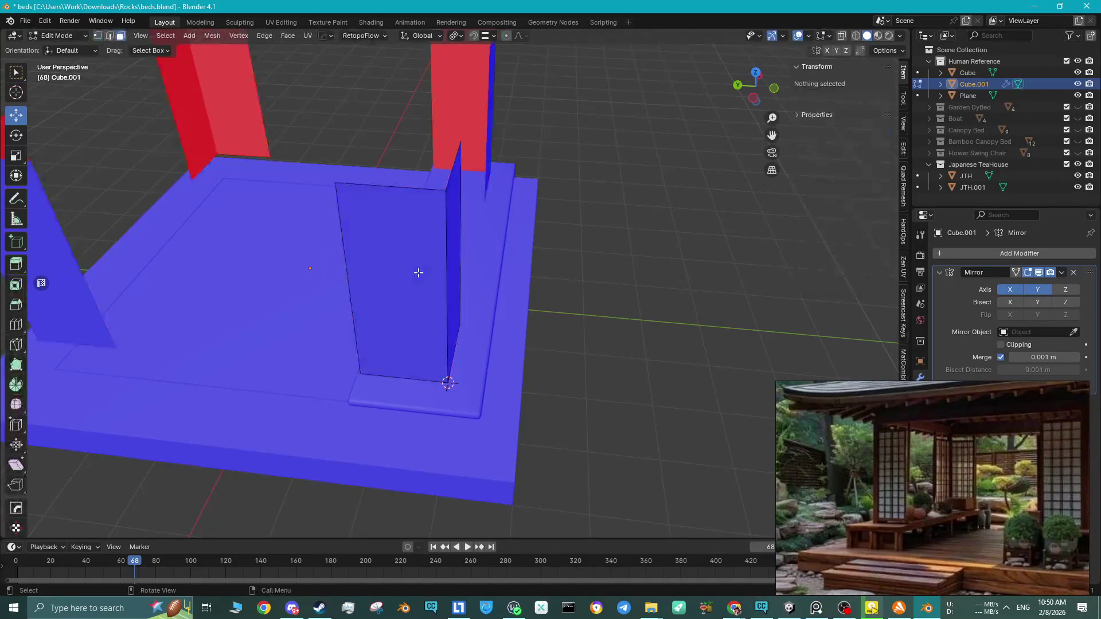
Inset the front and adjoining corner wall faces individually, each with its own border.
{"action": "left_click", "coordinate": [418, 273]}
{"action": "left_click", "coordinate": [457, 238], "text": "shift"}
{"action": "mouse_move", "coordinate": [530, 245]}
{"action": "middle_mouse_down"}
{"action": "mouse_move", "coordinate": [361, 238]}
{"action": "mouse_move", "coordinate": [580, 353]}
{"action": "middle_mouse_up"}
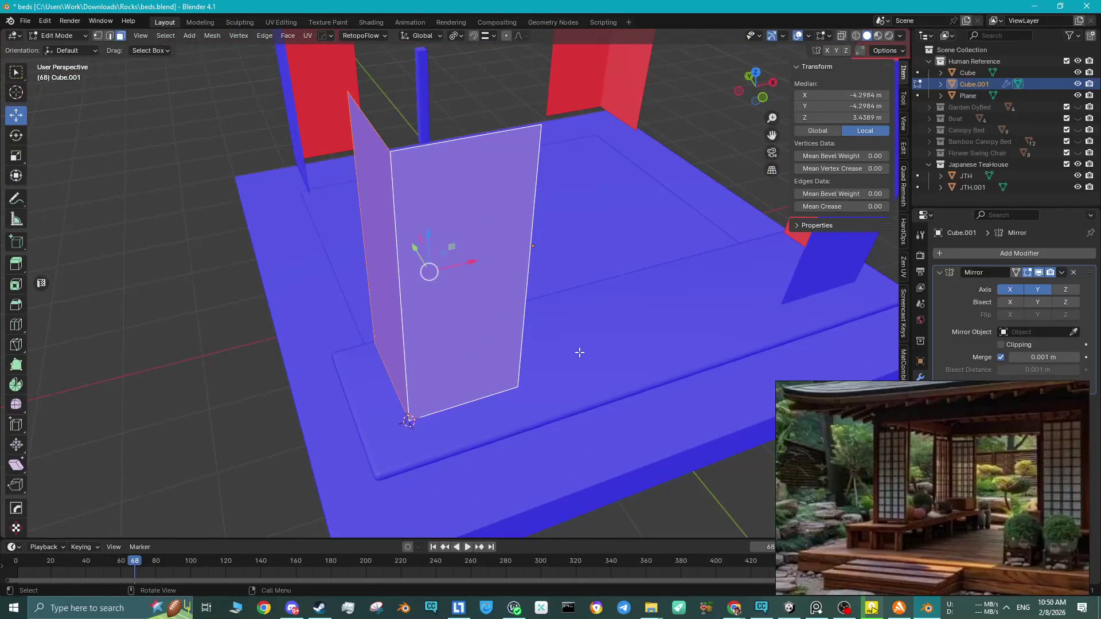
{"action": "key", "text": "i"}
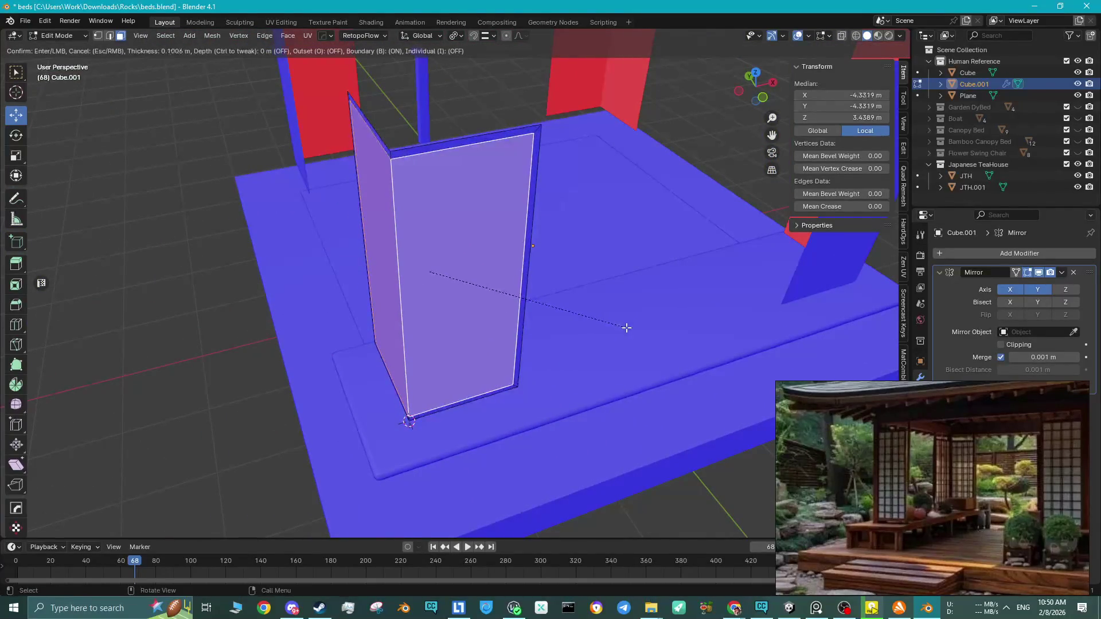
{"action": "key", "text": "i"}
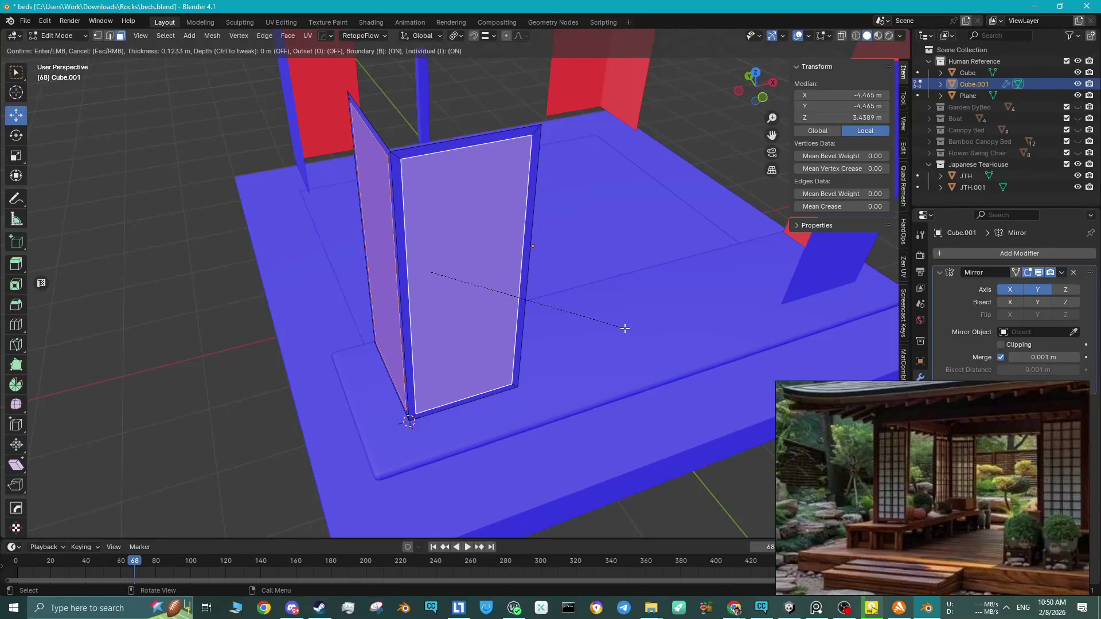
{"action": "key", "text": "i"}
{"action": "key", "text": "i"}
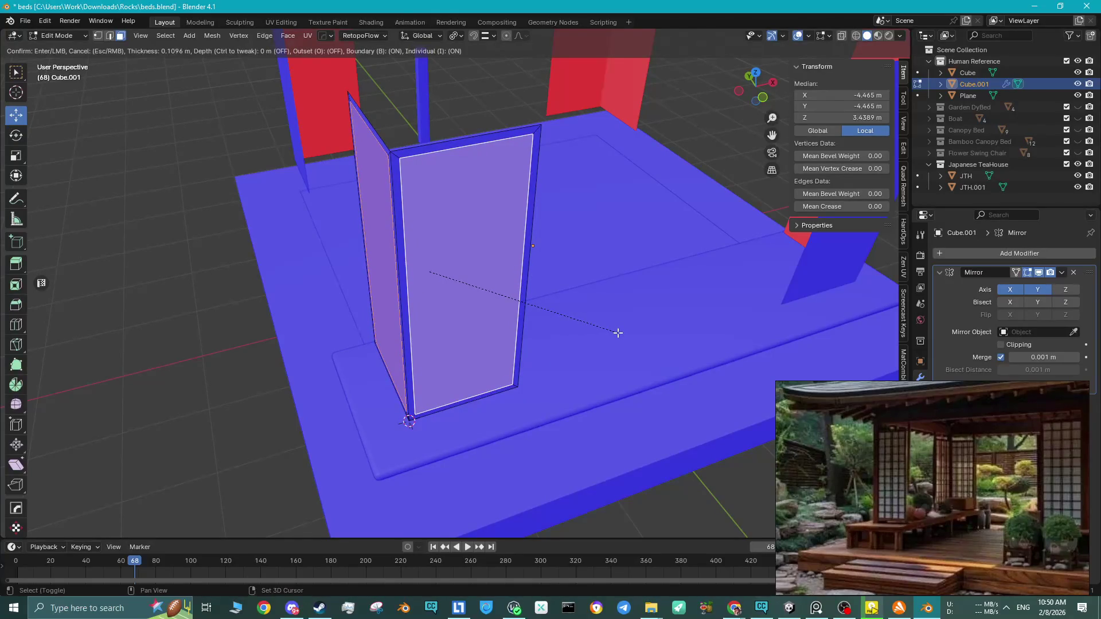
{"action": "key", "text": "i"}
{"action": "key", "text": "i"}
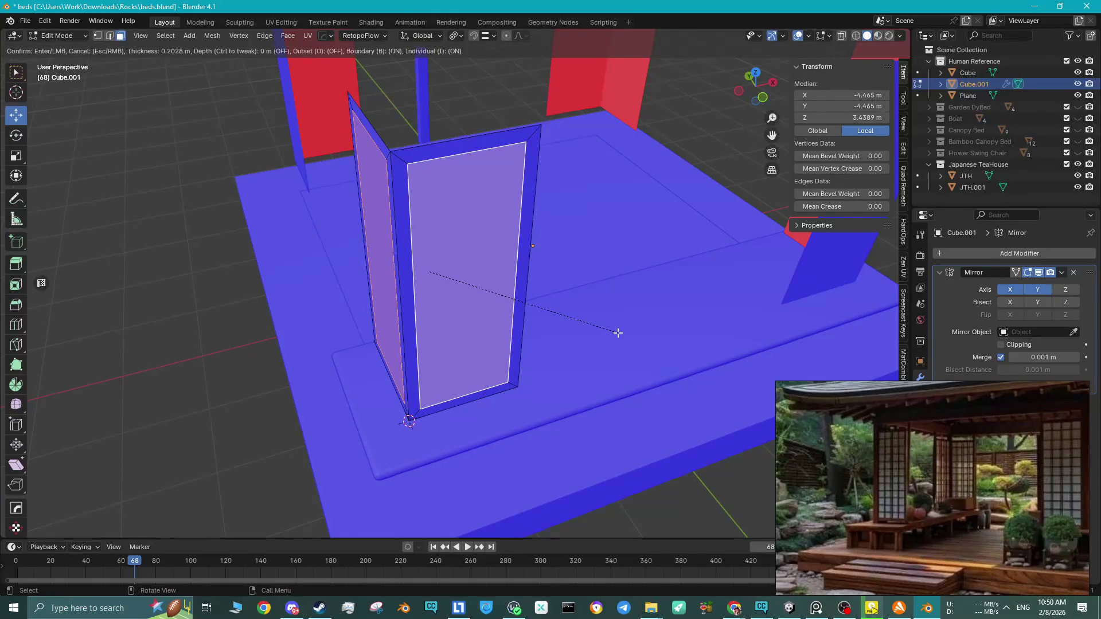
{"action": "key", "text": "i"}
{"action": "key", "text": "i"}
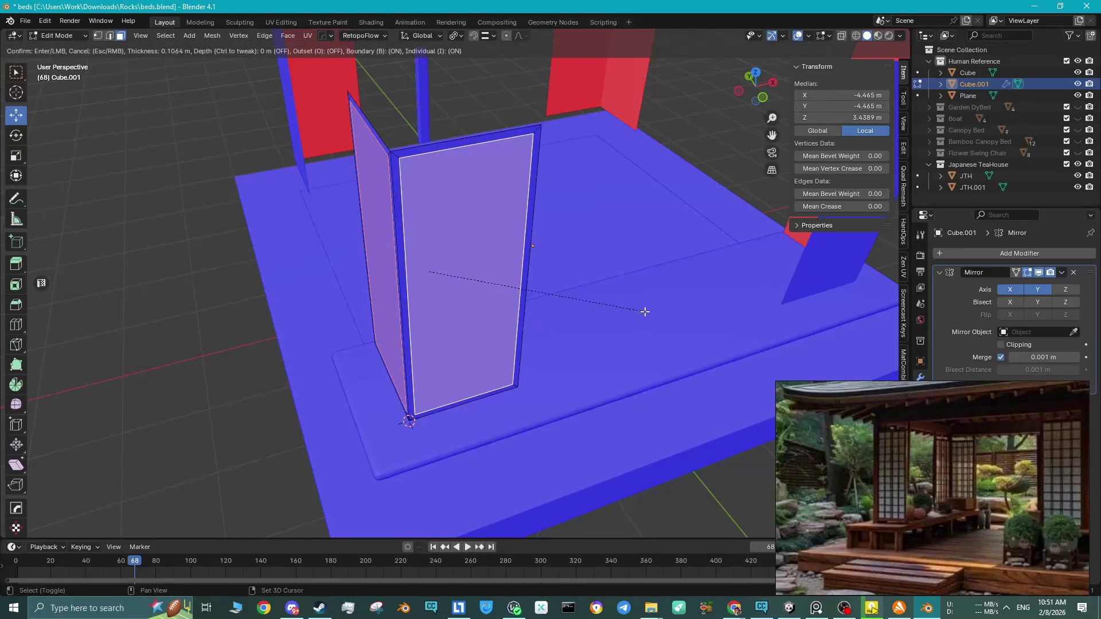
{"action": "left_click", "coordinate": [659, 302]}
Extrude the inner panels along their normals by 0.0664 m, then leave Edit Mode.
{"action": "mouse_move", "coordinate": [608, 317]}
{"action": "middle_mouse_down"}
{"action": "mouse_move", "coordinate": [563, 244]}
{"action": "mouse_move", "coordinate": [708, 265]}
{"action": "middle_mouse_up"}
{"action": "scroll", "coordinate": [625, 253], "scroll_direction": "up", "scroll_amount": 3}
{"action": "mouse_move", "coordinate": [518, 272]}
{"action": "middle_mouse_down"}
{"action": "mouse_move", "coordinate": [505, 290]}
{"action": "mouse_move", "coordinate": [525, 338]}
{"action": "mouse_move", "coordinate": [510, 337]}
{"action": "middle_mouse_up"}
{"action": "key", "text": "a"}
{"action": "key", "text": "alt+e"}
{"action": "left_click", "coordinate": [510, 338]}
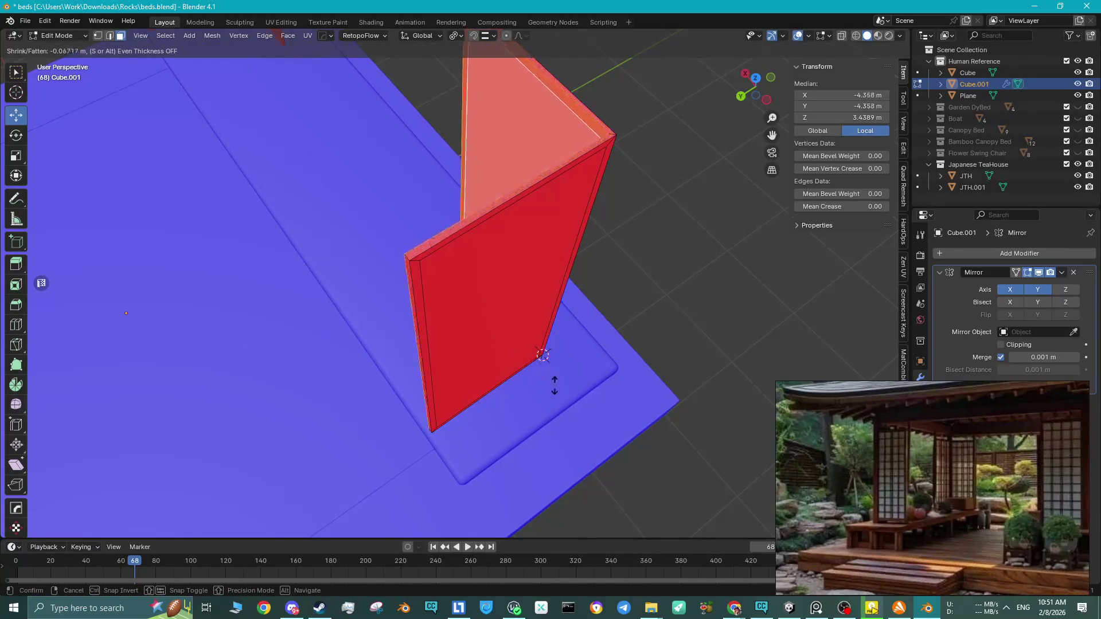
{"action": "left_click", "coordinate": [507, 290]}
{"action": "mouse_move", "coordinate": [587, 315]}
{"action": "middle_mouse_down"}
{"action": "mouse_move", "coordinate": [425, 315]}
{"action": "mouse_move", "coordinate": [561, 344]}
{"action": "mouse_move", "coordinate": [549, 337]}
{"action": "mouse_move", "coordinate": [557, 318]}
{"action": "mouse_move", "coordinate": [528, 294]}
{"action": "mouse_move", "coordinate": [509, 172]}
{"action": "mouse_move", "coordinate": [484, 319]}
{"action": "mouse_move", "coordinate": [464, 244]}
{"action": "mouse_move", "coordinate": [476, 281]}
{"action": "middle_mouse_up"}
{"action": "key", "text": "Tab"}
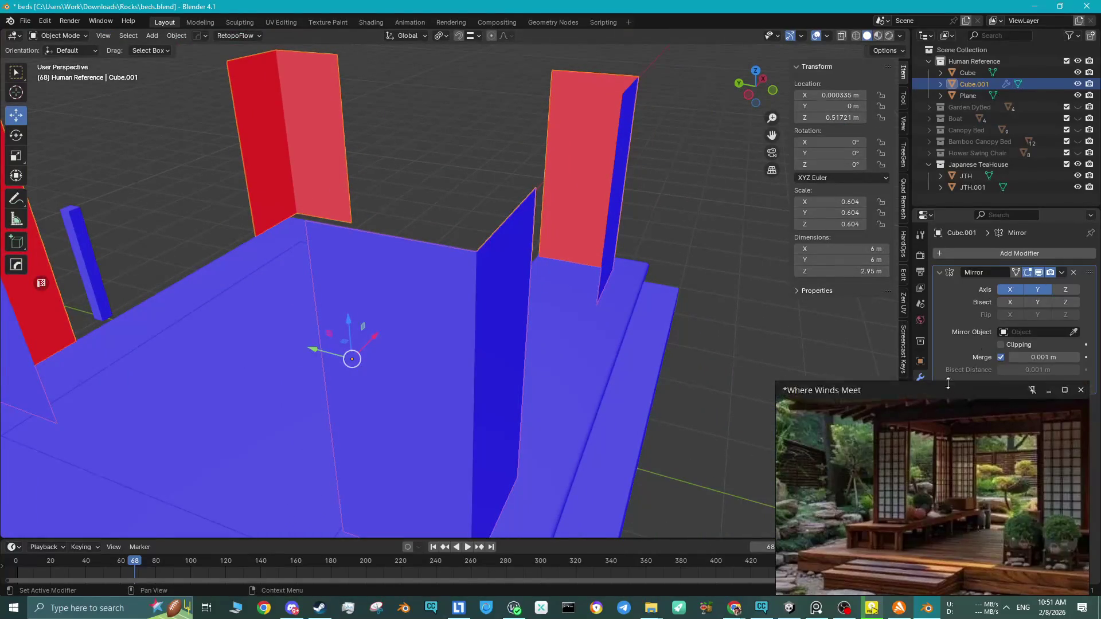
Add a Solidify modifier to the walls at 0.12 m thickness with Even Thickness enabled.
{"action": "left_click_drag", "start_coordinate": [945, 382], "coordinate": [945, 415]}
{"action": "left_click", "coordinate": [986, 252]}
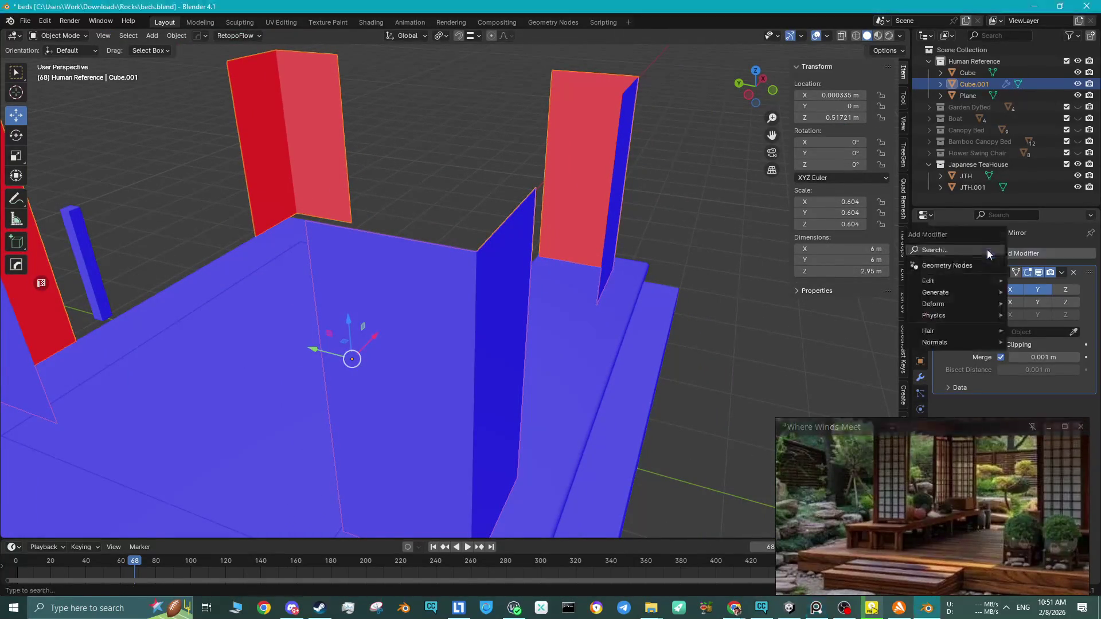
{"action": "type", "text": "s"}
{"action": "left_click", "coordinate": [930, 276]}
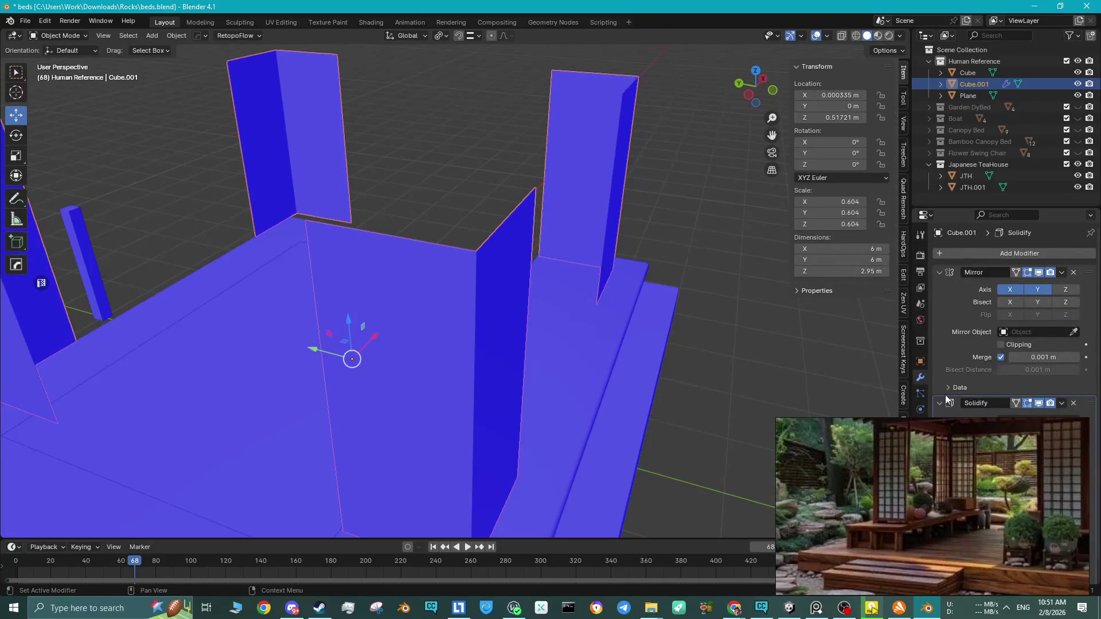
{"action": "left_click", "coordinate": [1073, 272]}
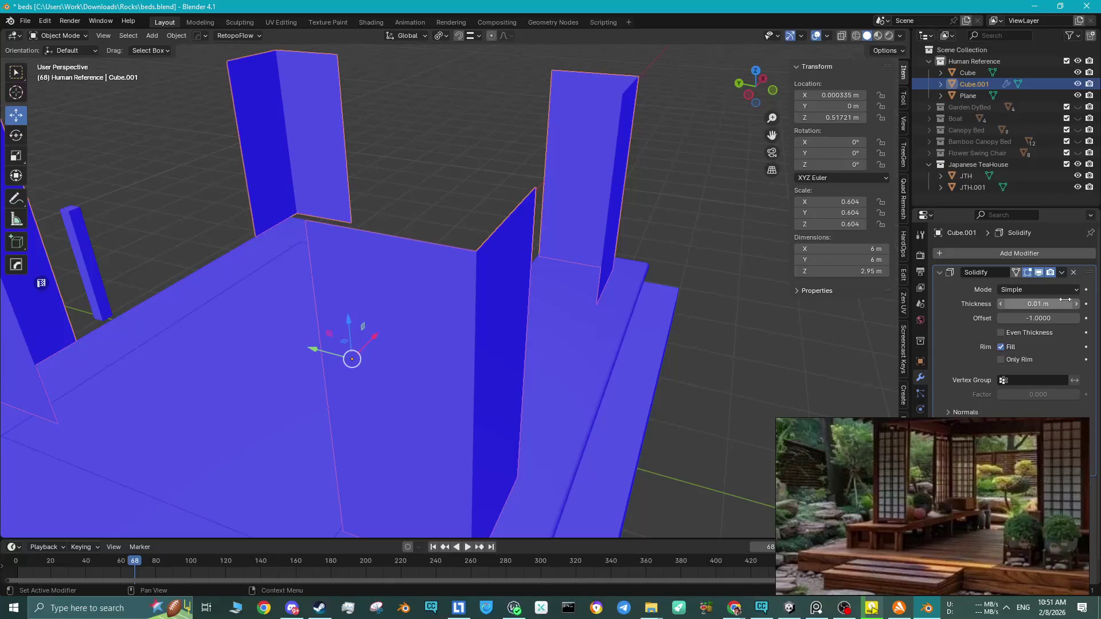
{"action": "left_click_drag", "start_coordinate": [1080, 304], "coordinate": [1097, 304]}
{"action": "mouse_move", "coordinate": [586, 260]}
{"action": "middle_mouse_down"}
{"action": "mouse_move", "coordinate": [566, 266]}
{"action": "mouse_move", "coordinate": [548, 303]}
{"action": "middle_mouse_up"}
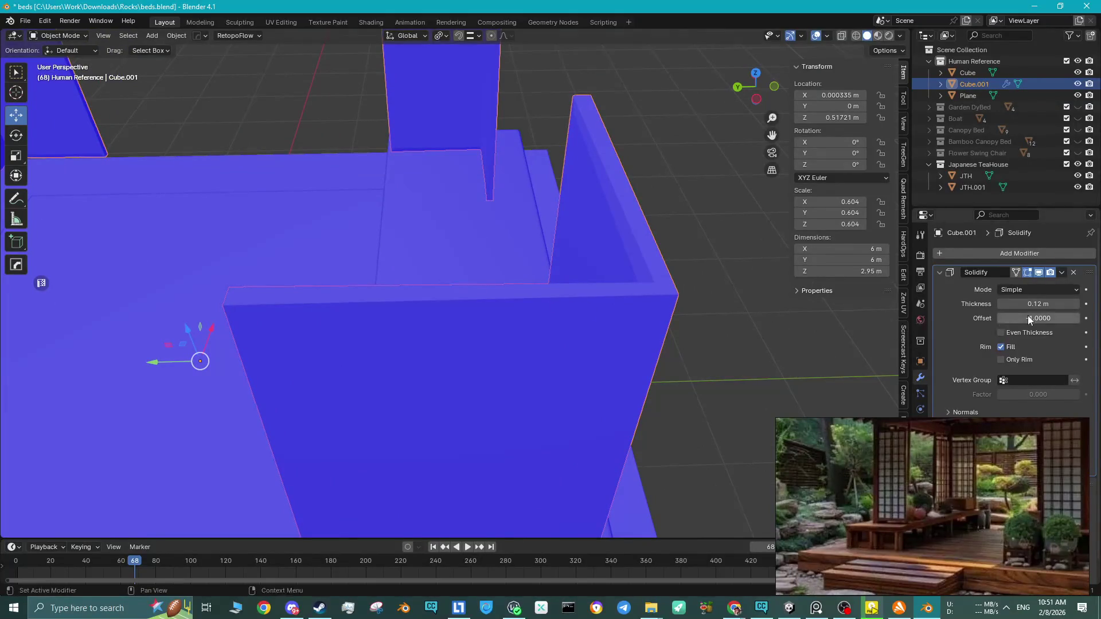
{"action": "left_click", "coordinate": [1002, 346]}
{"action": "left_click", "coordinate": [1003, 346]}
{"action": "left_click", "coordinate": [1002, 333]}
{"action": "mouse_move", "coordinate": [569, 288]}
{"action": "middle_mouse_down"}
{"action": "mouse_move", "coordinate": [541, 293]}
{"action": "mouse_move", "coordinate": [531, 279]}
{"action": "mouse_move", "coordinate": [540, 250]}
{"action": "mouse_move", "coordinate": [549, 265]}
{"action": "mouse_move", "coordinate": [502, 265]}
{"action": "mouse_move", "coordinate": [463, 287]}
{"action": "mouse_move", "coordinate": [514, 319]}
{"action": "mouse_move", "coordinate": [489, 298]}
{"action": "mouse_move", "coordinate": [499, 297]}
{"action": "middle_mouse_up"}
Thin the Solidify thickness down to 0.02 m while viewing the wall mesh.
{"action": "key", "text": "Tab"}
{"action": "left_click", "coordinate": [513, 256]}
{"action": "scroll", "coordinate": [464, 287], "scroll_direction": "up", "scroll_amount": 5}
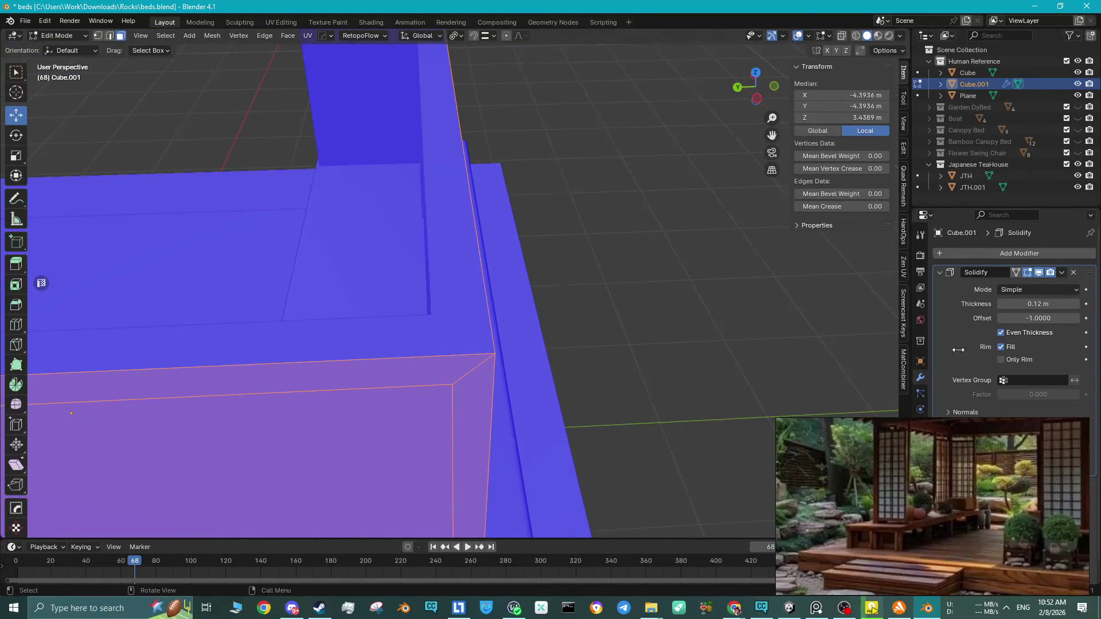
{"action": "left_click_drag", "start_coordinate": [1007, 302], "coordinate": [1002, 307]}
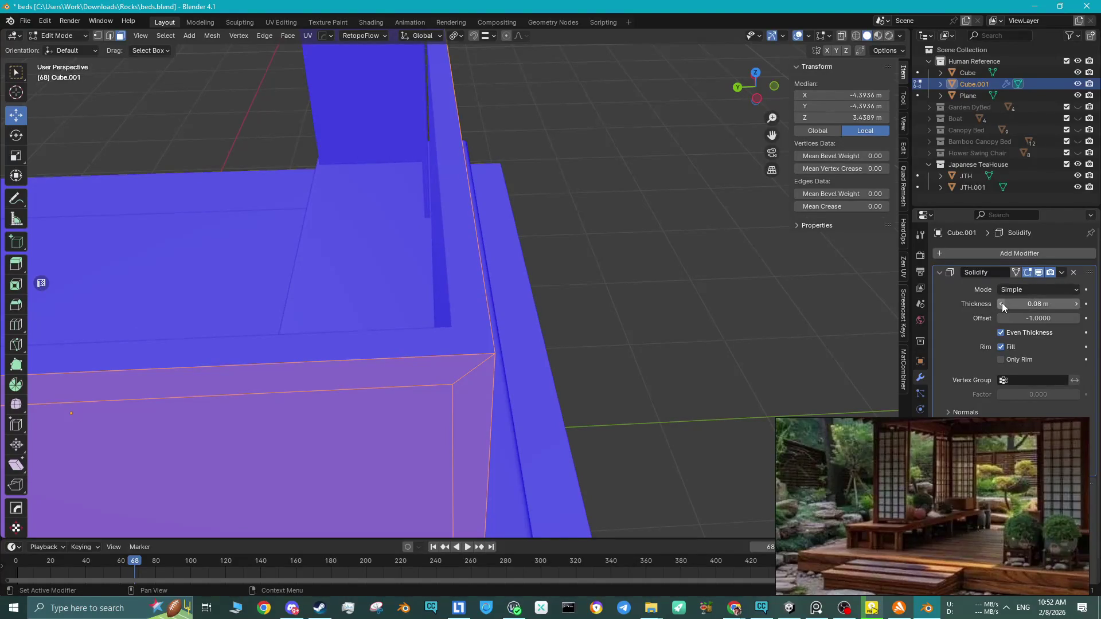
{"action": "mouse_move", "coordinate": [975, 442]}
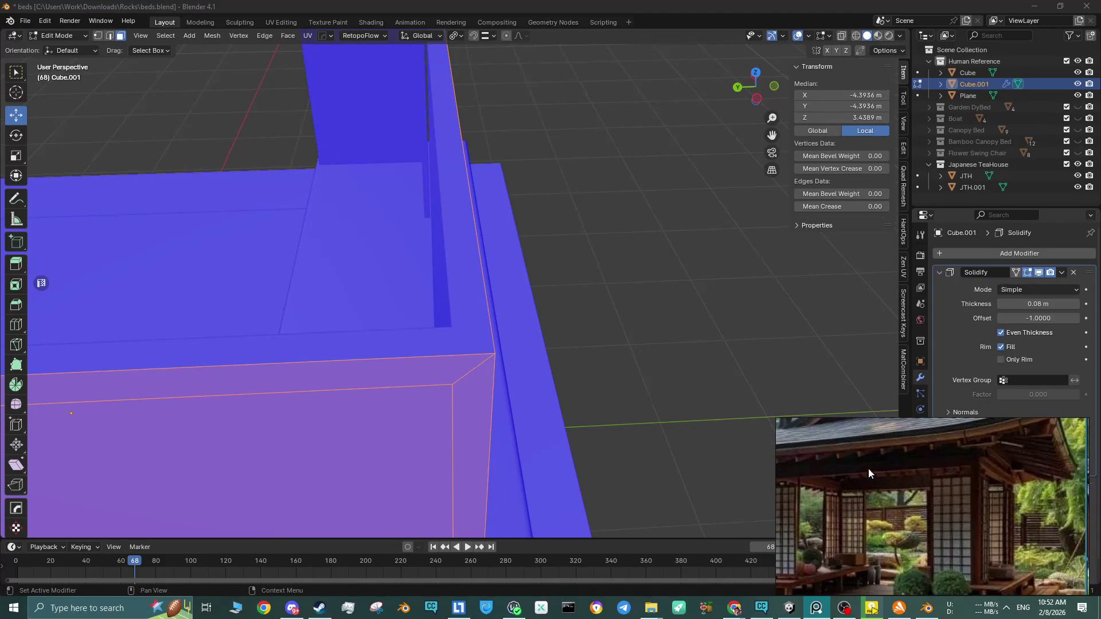
{"action": "left_click", "coordinate": [1003, 304]}
{"action": "left_click", "coordinate": [1003, 304]}
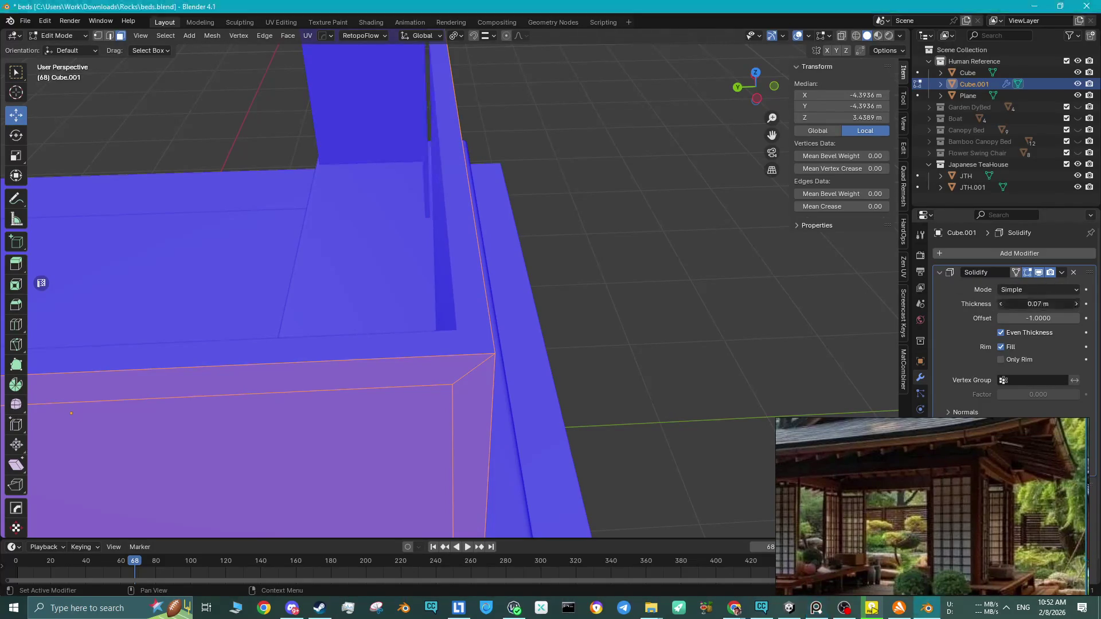
{"action": "left_click", "coordinate": [1003, 304]}
{"action": "left_click", "coordinate": [1004, 304]}
{"action": "left_click", "coordinate": [1003, 304]}
{"action": "left_click", "coordinate": [1003, 304]}
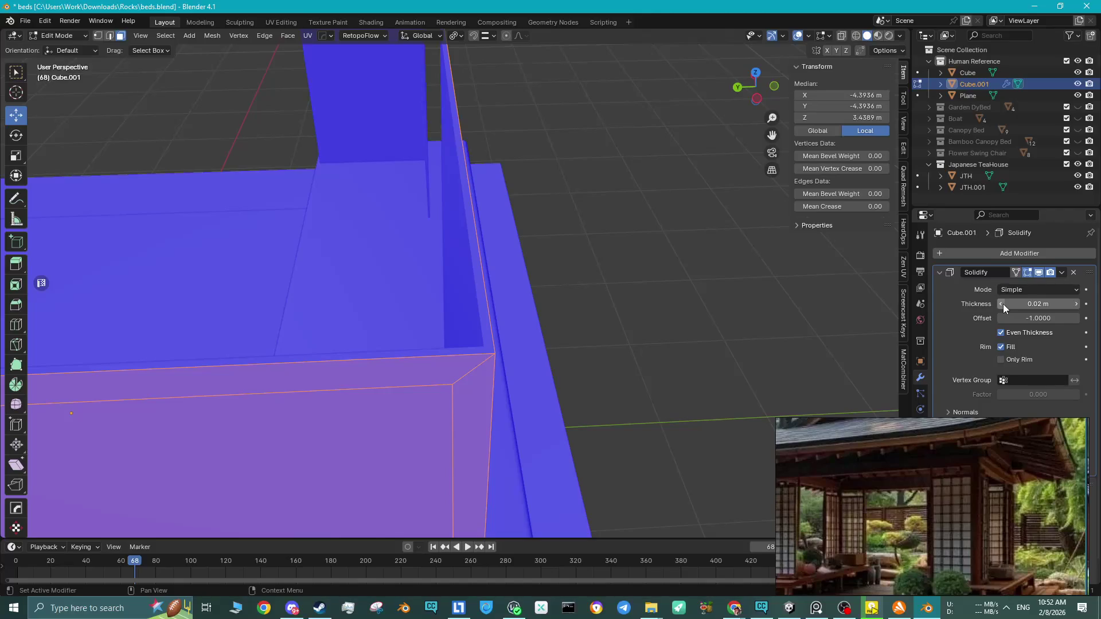
Raise the Solidify thickness to 0.06 m and return to Object Mode.
{"action": "middle_click_drag", "start_coordinate": [315, 290], "coordinate": [561, 304]}
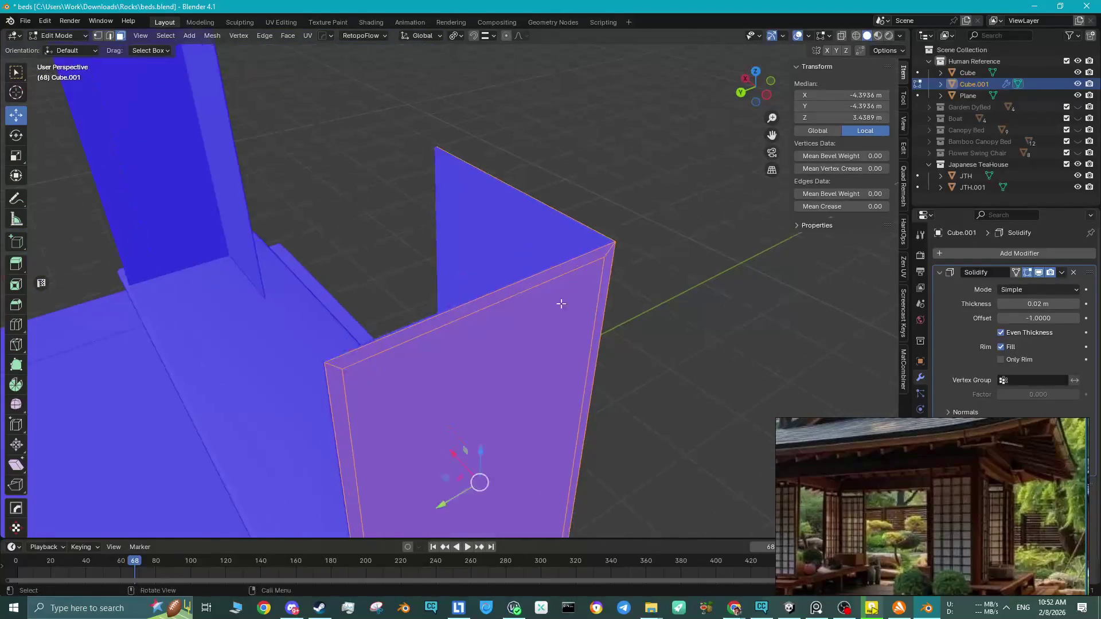
{"action": "scroll", "coordinate": [561, 304], "scroll_direction": "up", "scroll_amount": 4}
{"action": "left_click", "coordinate": [1077, 308]}
{"action": "left_click", "coordinate": [1077, 308]}
{"action": "scroll", "coordinate": [605, 312], "scroll_direction": "down", "scroll_amount": 5}
{"action": "middle_click_drag", "start_coordinate": [531, 291], "coordinate": [568, 290]}
{"action": "scroll", "coordinate": [550, 290], "scroll_direction": "up", "scroll_amount": 3}
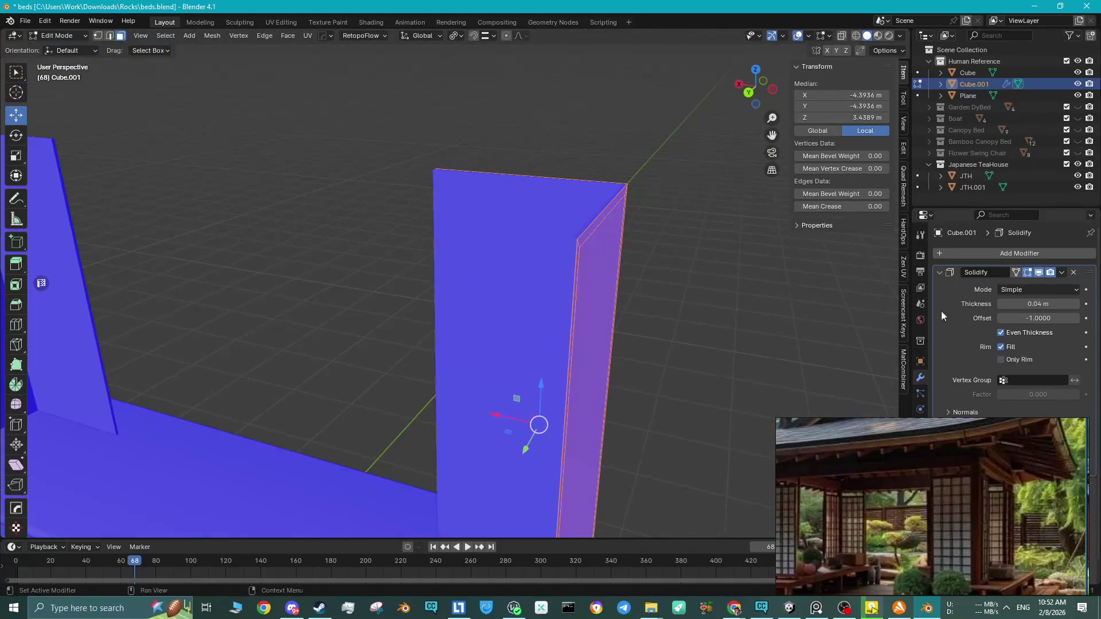
{"action": "left_click", "coordinate": [1077, 308]}
{"action": "mouse_move", "coordinate": [608, 269]}
{"action": "middle_mouse_down"}
{"action": "mouse_move", "coordinate": [622, 263]}
{"action": "mouse_move", "coordinate": [614, 292]}
{"action": "mouse_move", "coordinate": [583, 321]}
{"action": "mouse_move", "coordinate": [595, 307]}
{"action": "mouse_move", "coordinate": [360, 266]}
{"action": "mouse_move", "coordinate": [484, 285]}
{"action": "mouse_move", "coordinate": [406, 310]}
{"action": "mouse_move", "coordinate": [659, 369]}
{"action": "middle_mouse_up"}
{"action": "key", "text": "Tab"}
{"action": "mouse_move", "coordinate": [575, 366]}
{"action": "middle_mouse_down"}
{"action": "mouse_move", "coordinate": [465, 295]}
{"action": "mouse_move", "coordinate": [497, 325]}
{"action": "mouse_move", "coordinate": [434, 345]}
{"action": "mouse_move", "coordinate": [427, 332]}
{"action": "middle_mouse_up"}
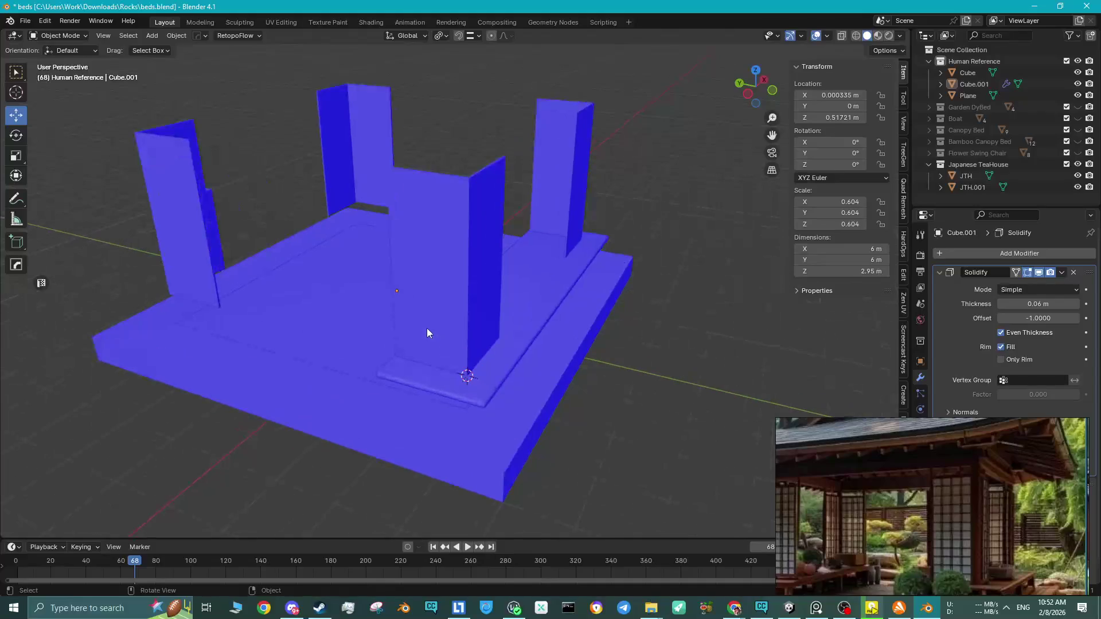
{"action": "middle_click_drag", "start_coordinate": [465, 273], "coordinate": [482, 287]}
{"action": "scroll", "coordinate": [900, 463], "scroll_direction": "down", "scroll_amount": 2}
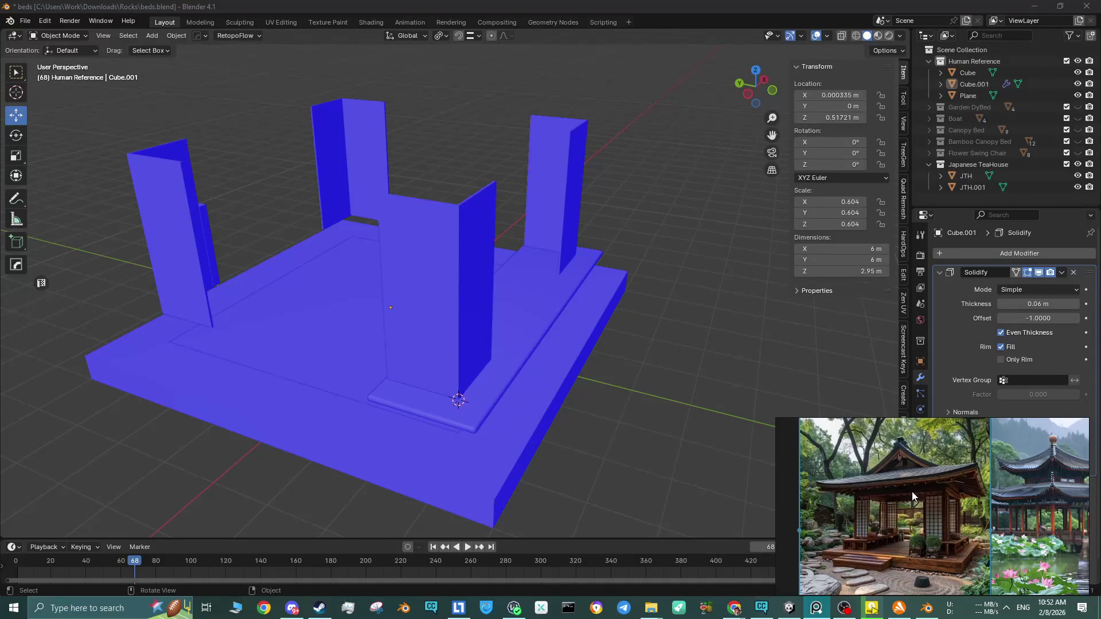
{"action": "mouse_move", "coordinate": [648, 390]}
{"action": "middle_mouse_down"}
{"action": "mouse_move", "coordinate": [511, 329]}
{"action": "mouse_move", "coordinate": [476, 257]}
{"action": "mouse_move", "coordinate": [459, 279]}
{"action": "mouse_move", "coordinate": [487, 357]}
{"action": "middle_mouse_up"}
{"action": "left_click", "coordinate": [487, 357]}
{"action": "left_click", "coordinate": [979, 253]}
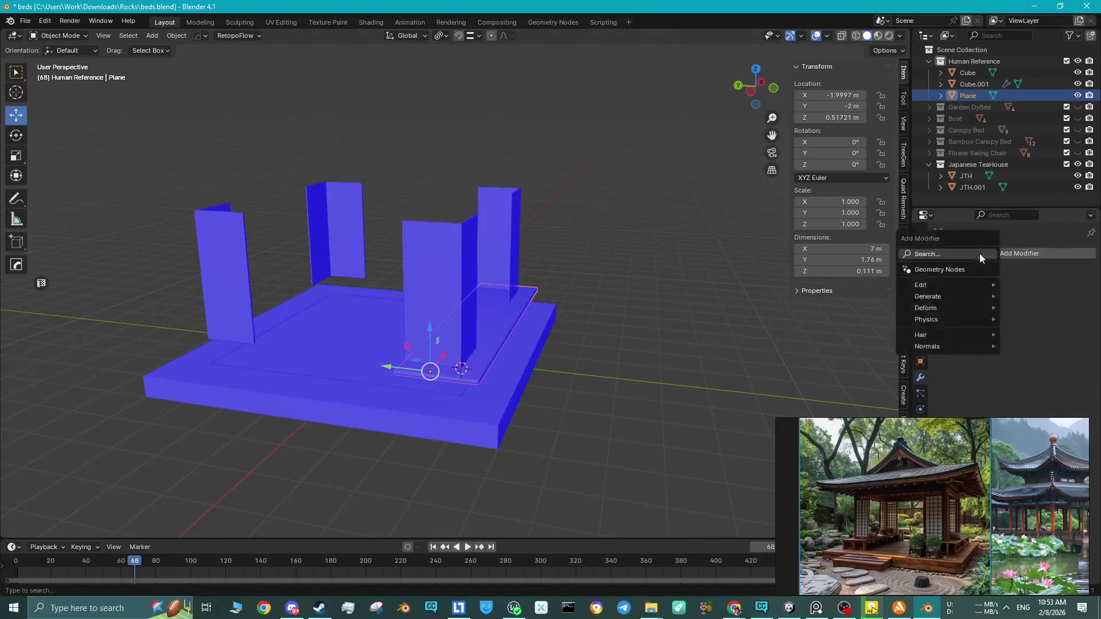
{"action": "left_click", "coordinate": [895, 285]}
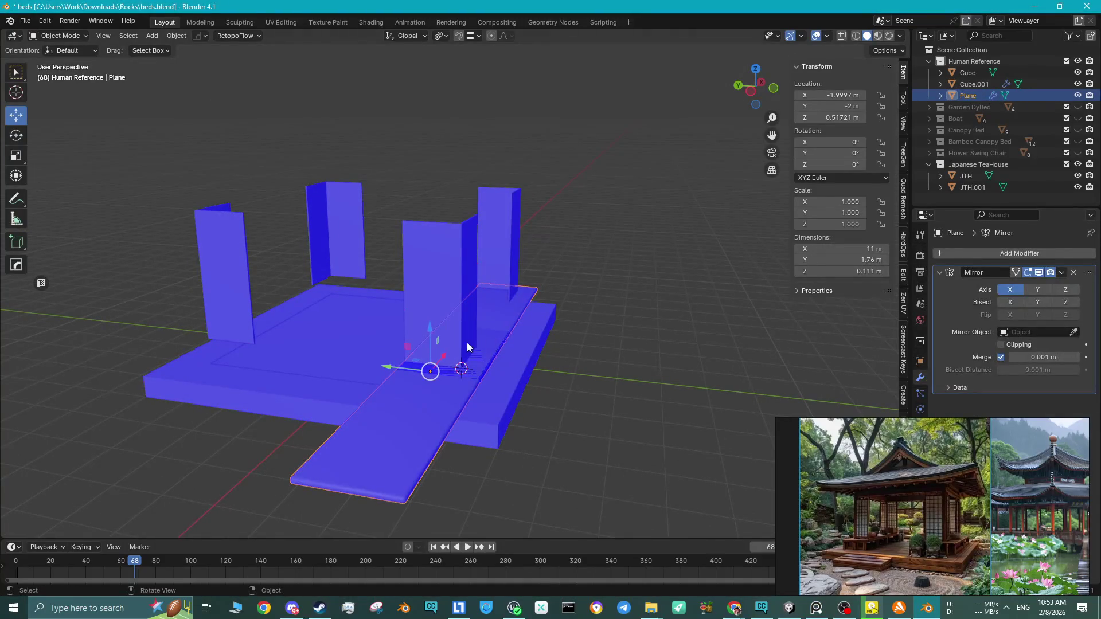
{"action": "left_click", "coordinate": [356, 352]}
{"action": "right_click", "coordinate": [525, 346]}
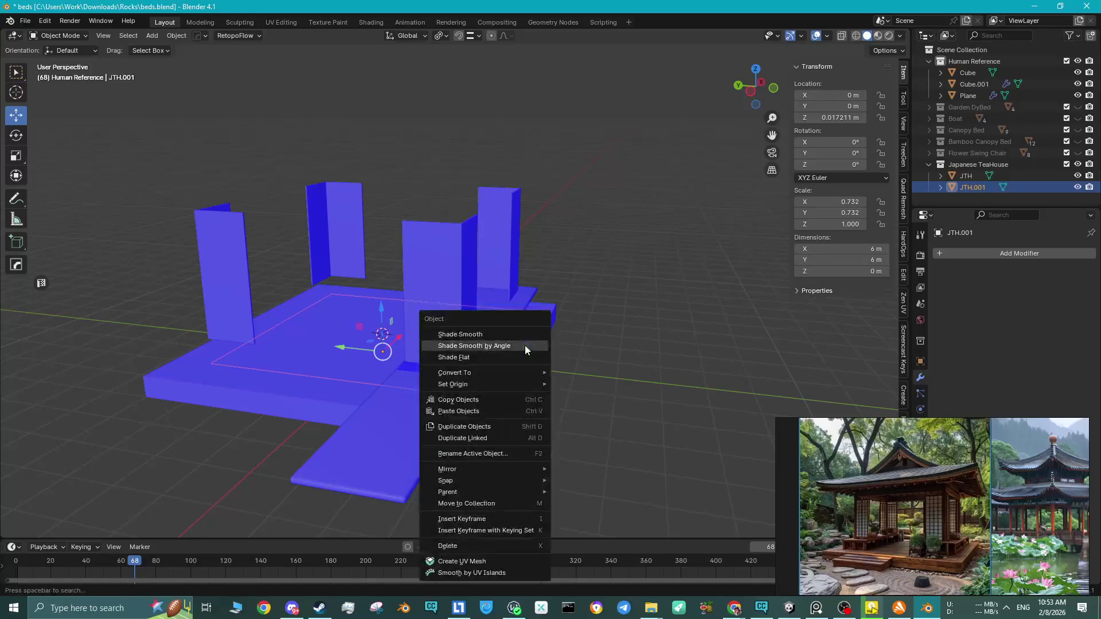
{"action": "left_click", "coordinate": [380, 410]}
{"action": "right_click", "coordinate": [381, 409]}
{"action": "mouse_move", "coordinate": [388, 394]}
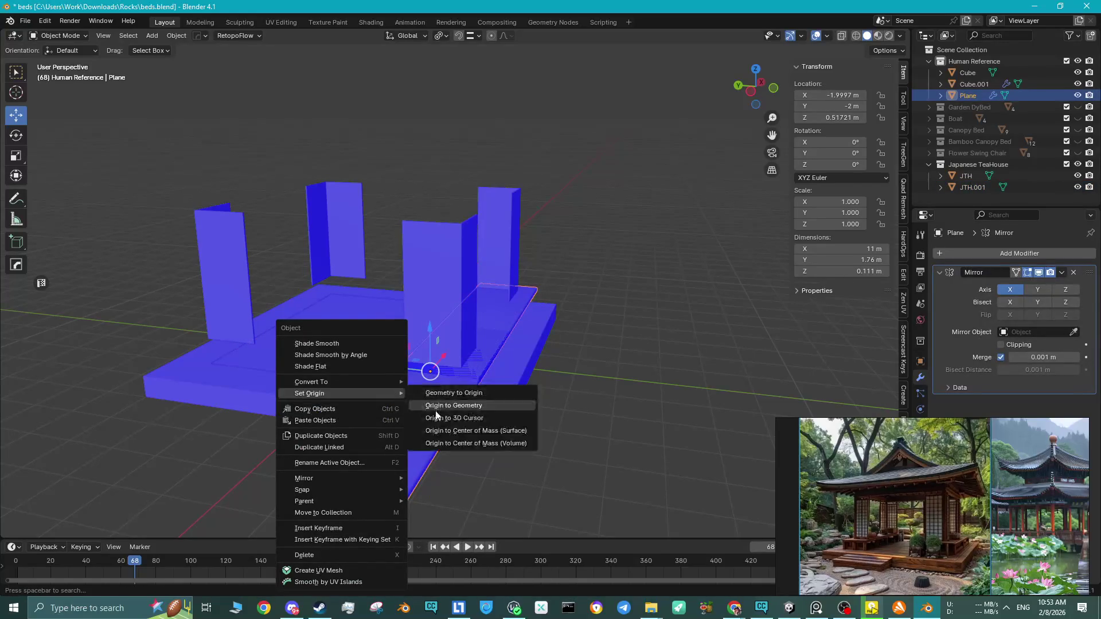
{"action": "left_click", "coordinate": [437, 418]}
{"action": "left_click", "coordinate": [1038, 289]}
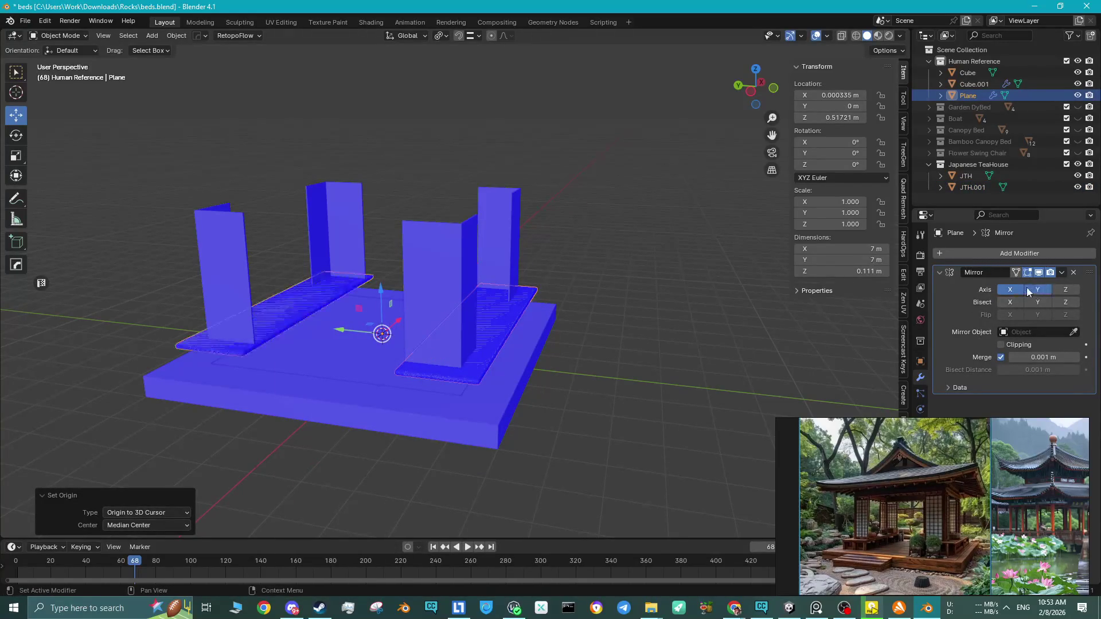
{"action": "left_click", "coordinate": [1010, 289]}
{"action": "left_click", "coordinate": [652, 393]}
{"action": "scroll", "coordinate": [550, 376], "scroll_direction": "up", "scroll_amount": 2}
{"action": "scroll", "coordinate": [549, 376], "scroll_direction": "up", "scroll_amount": 1}
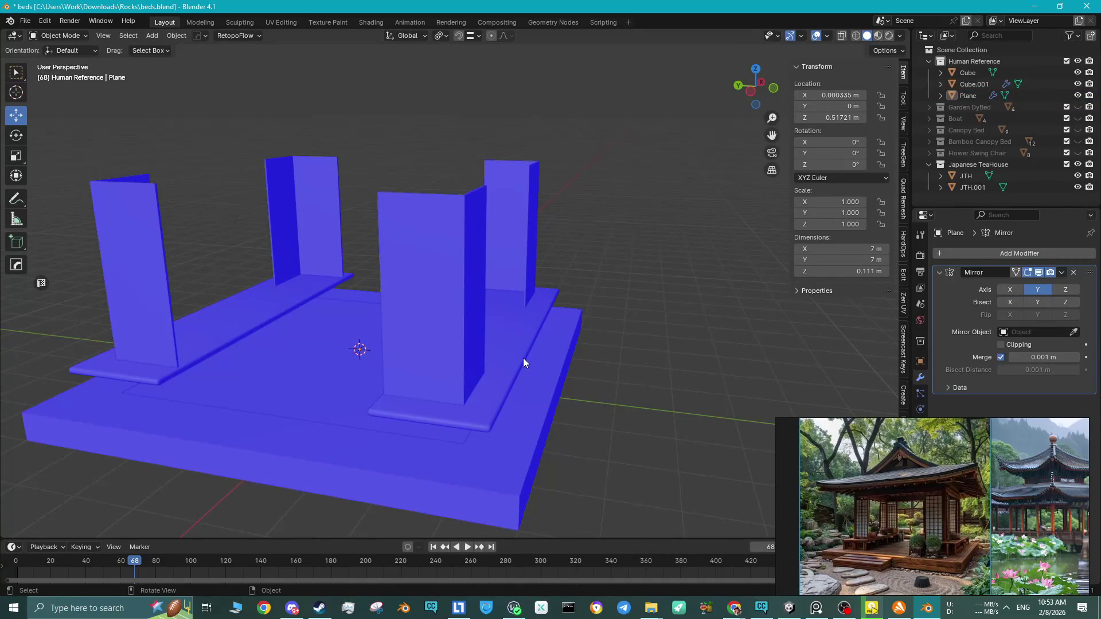
{"action": "middle_click_drag", "start_coordinate": [502, 379], "coordinate": [487, 338], "text": "shift"}
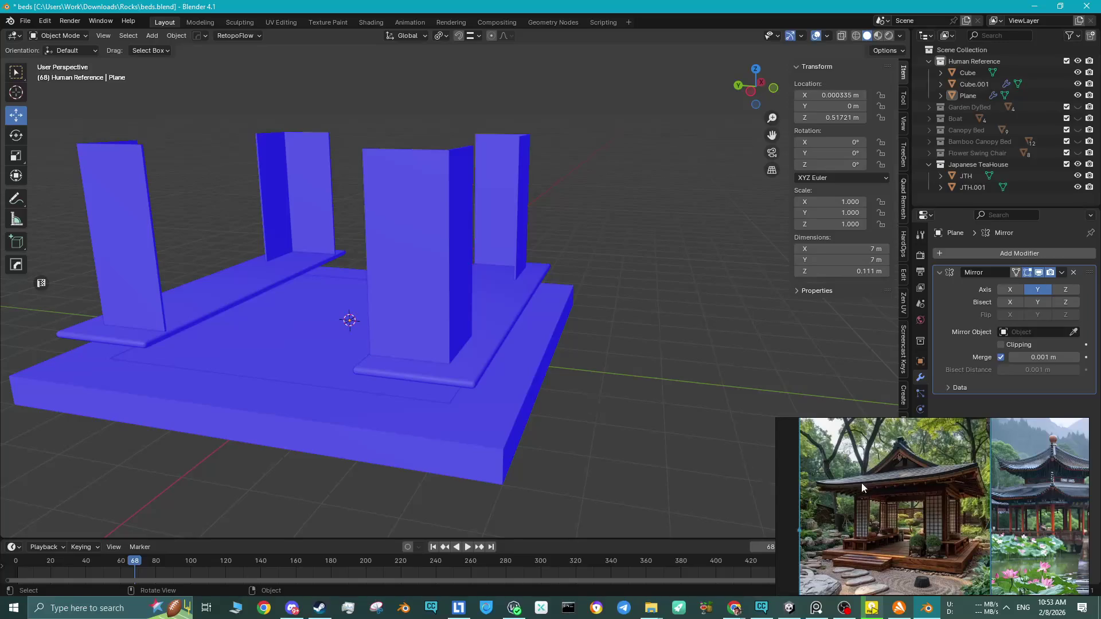
{"action": "scroll", "coordinate": [923, 542], "scroll_direction": "up", "scroll_amount": 3}
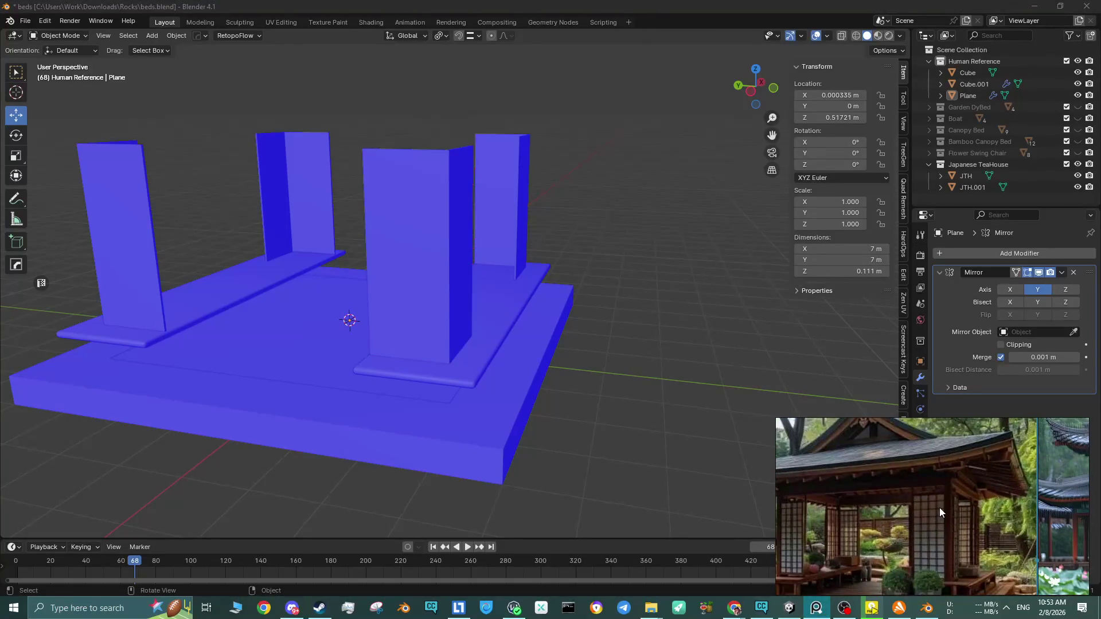
{"action": "scroll", "coordinate": [941, 507], "scroll_direction": "down", "scroll_amount": 3}
{"action": "mouse_move", "coordinate": [573, 321]}
{"action": "middle_mouse_down"}
{"action": "mouse_move", "coordinate": [451, 266]}
{"action": "mouse_move", "coordinate": [419, 275]}
{"action": "mouse_move", "coordinate": [434, 299]}
{"action": "middle_mouse_up"}
{"action": "left_click", "coordinate": [451, 266]}
Apply the Solidify modifier to the corner panel Cube.001.
{"action": "key", "text": "Tab"}
{"action": "scroll", "coordinate": [434, 299], "scroll_direction": "up", "scroll_amount": 2}
{"action": "key", "text": "2"}
{"action": "left_click", "coordinate": [422, 295]}
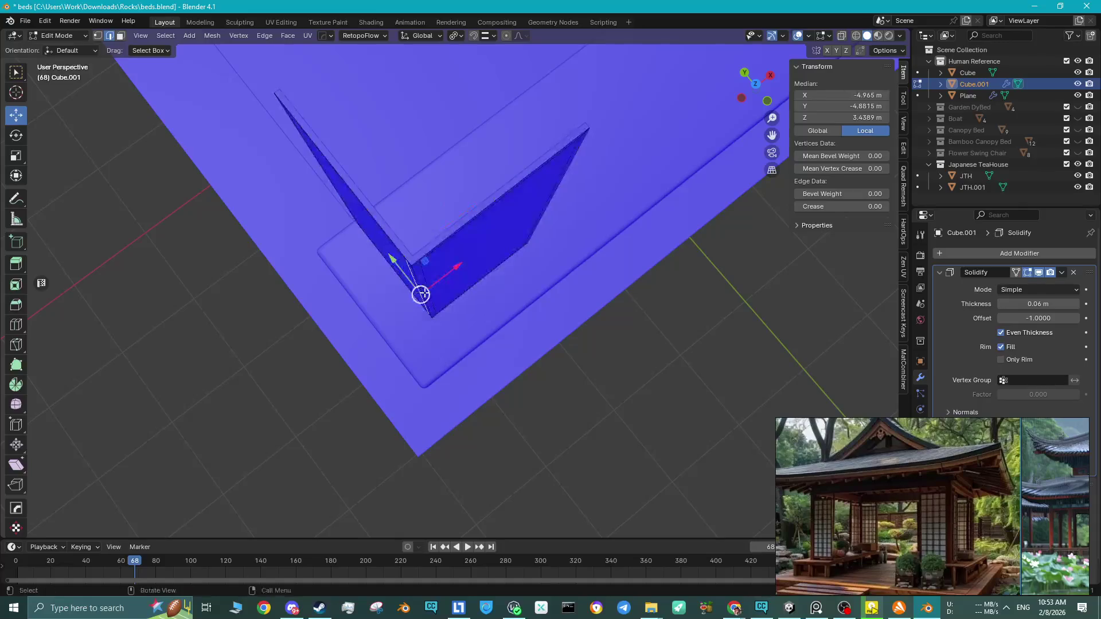
{"action": "mouse_move", "coordinate": [413, 274]}
{"action": "middle_mouse_down"}
{"action": "mouse_move", "coordinate": [401, 261]}
{"action": "mouse_move", "coordinate": [489, 276]}
{"action": "mouse_move", "coordinate": [470, 243]}
{"action": "middle_mouse_up"}
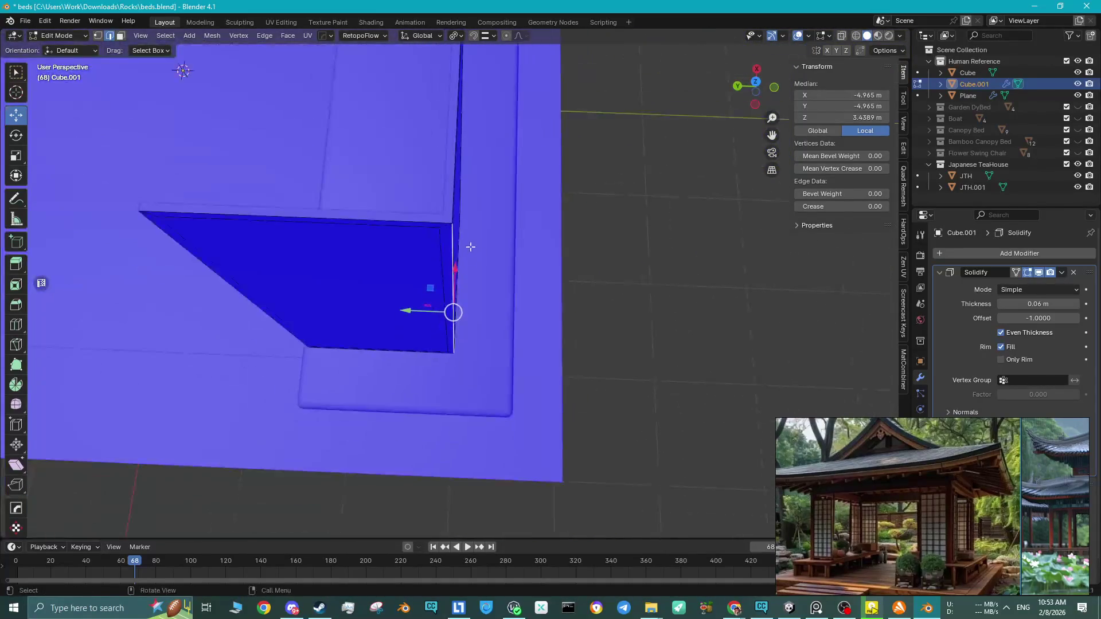
{"action": "key", "text": "Tab"}
{"action": "left_click", "coordinate": [1062, 273]}
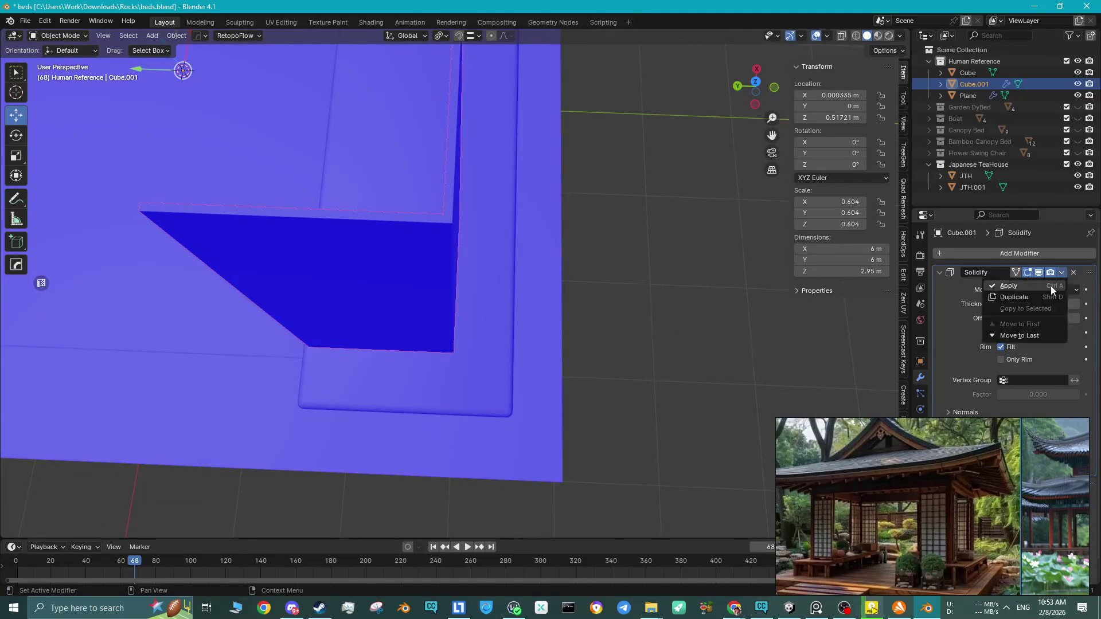
{"action": "left_click", "coordinate": [1050, 285]}
Select the corner panel's large face, thin side face and top strip in Edit Mode.
{"action": "key", "text": "Tab"}
{"action": "mouse_move", "coordinate": [426, 288]}
{"action": "middle_mouse_down"}
{"action": "mouse_move", "coordinate": [439, 257]}
{"action": "mouse_move", "coordinate": [610, 255]}
{"action": "middle_mouse_up"}
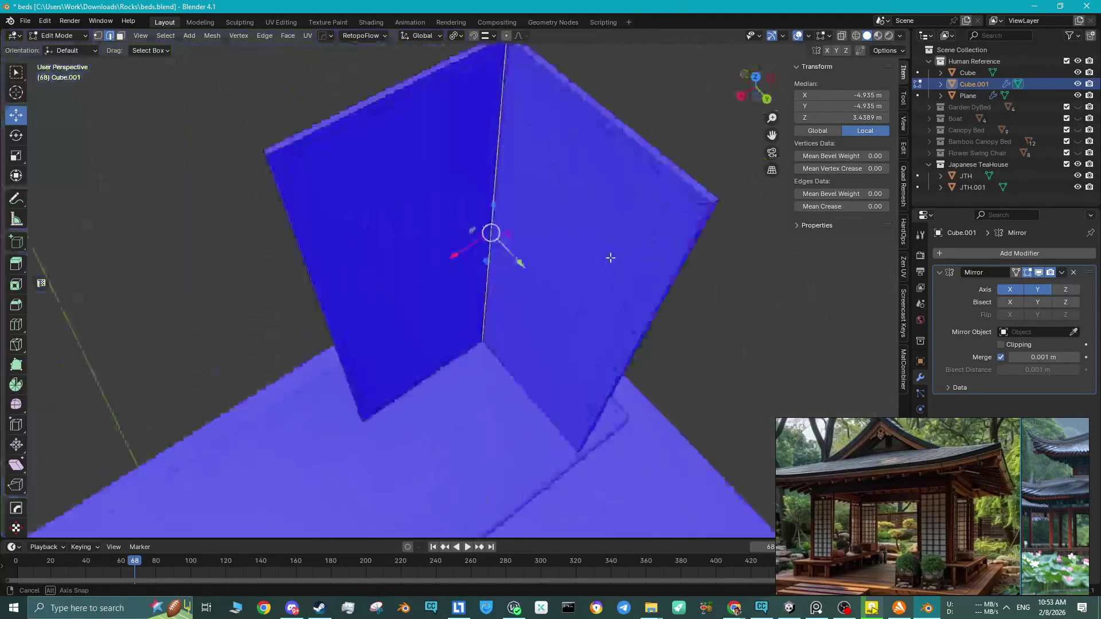
{"action": "key", "text": "3"}
{"action": "key", "text": "l"}
{"action": "scroll", "coordinate": [481, 183], "scroll_direction": "up", "scroll_amount": 5}
{"action": "left_click", "coordinate": [438, 155]}
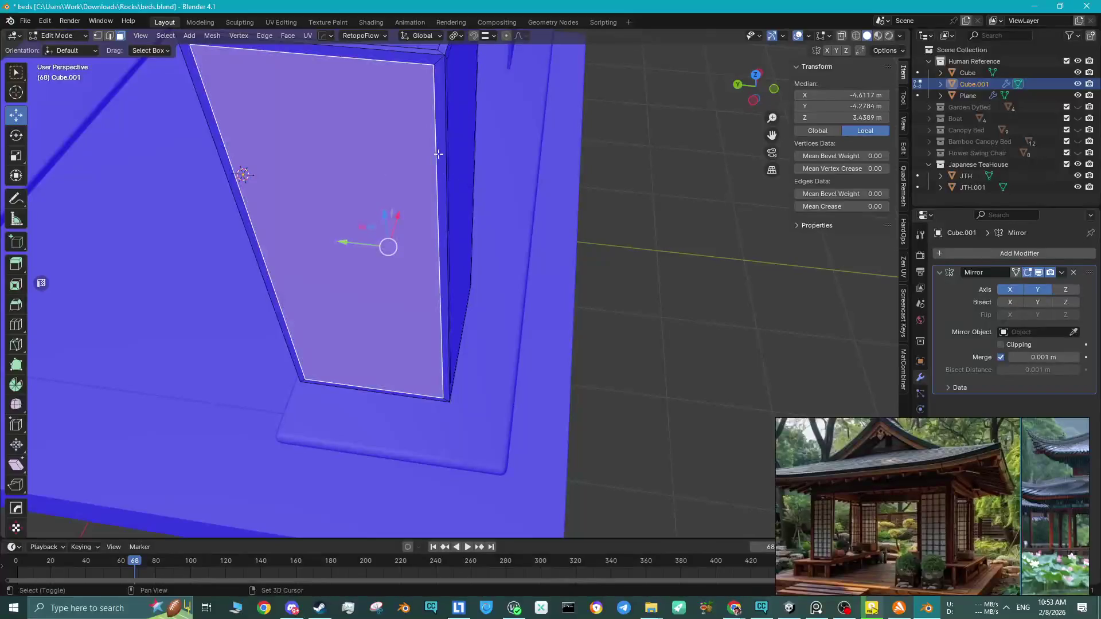
{"action": "left_click", "coordinate": [462, 166], "text": "shift"}
{"action": "scroll", "coordinate": [462, 173], "scroll_direction": "down", "scroll_amount": 5}
{"action": "mouse_move", "coordinate": [463, 208]}
{"action": "middle_mouse_down"}
{"action": "mouse_move", "coordinate": [433, 233]}
{"action": "mouse_move", "coordinate": [437, 201]}
{"action": "mouse_move", "coordinate": [459, 266]}
{"action": "mouse_move", "coordinate": [518, 273]}
{"action": "middle_mouse_up"}
{"action": "scroll", "coordinate": [432, 233], "scroll_direction": "up", "scroll_amount": 3}
{"action": "left_click", "coordinate": [442, 228]}
{"action": "left_click", "coordinate": [440, 229]}
{"action": "scroll", "coordinate": [450, 187], "scroll_direction": "down", "scroll_amount": 2}
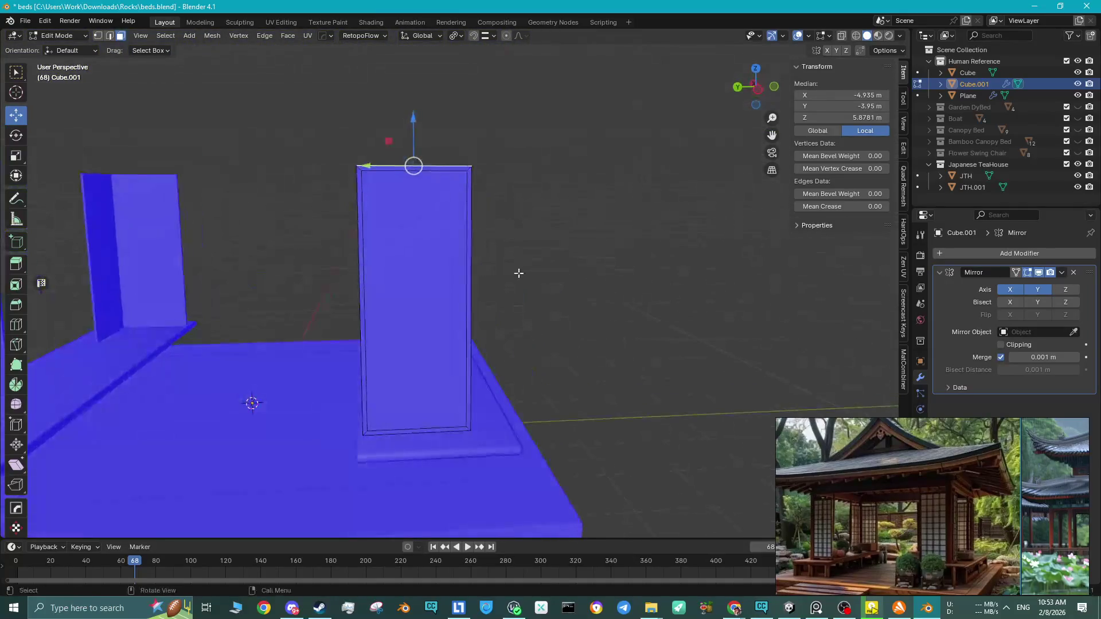
{"action": "key", "text": "Tab"}
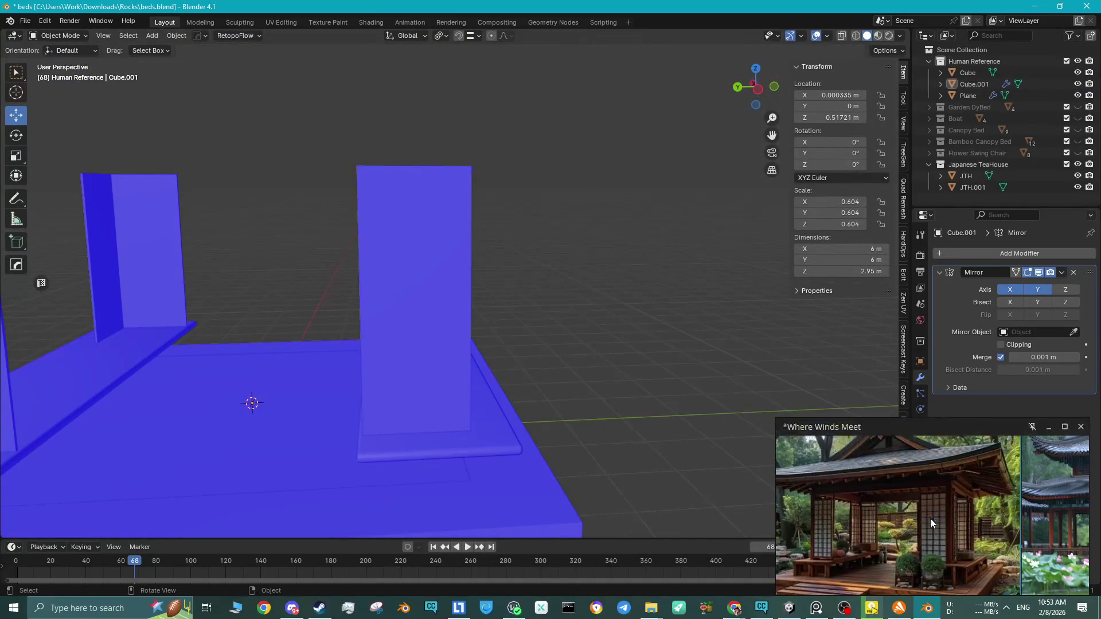
Undo the panel back to its unapplied Solidify state.
{"action": "scroll", "coordinate": [930, 518], "scroll_direction": "up", "scroll_amount": 5}
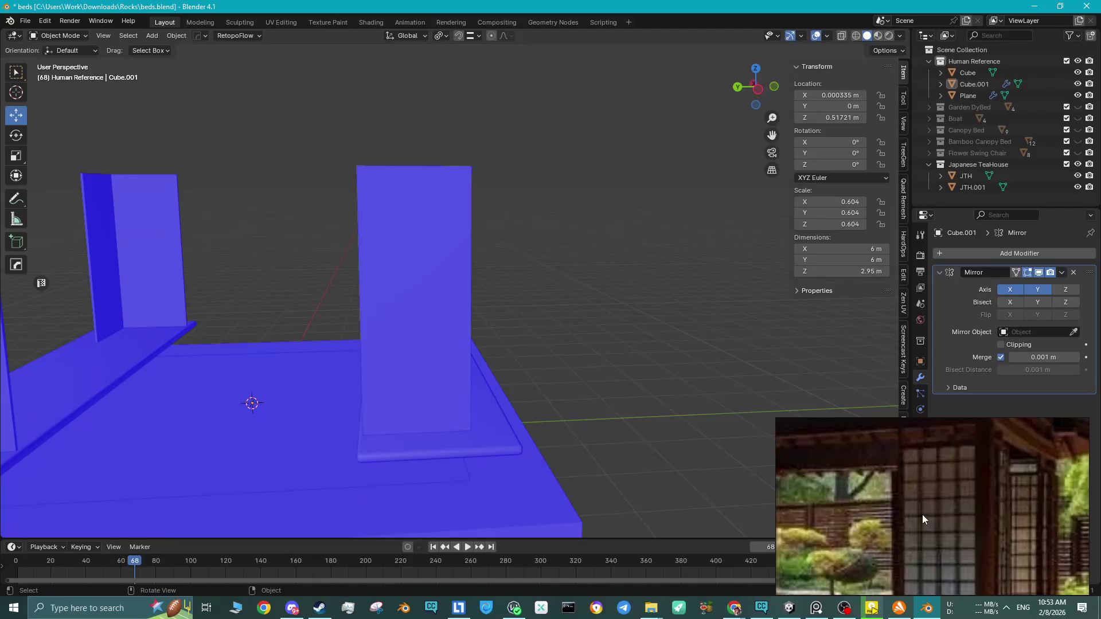
{"action": "scroll", "coordinate": [483, 330], "scroll_direction": "down", "scroll_amount": 3}
{"action": "middle_click_drag", "start_coordinate": [484, 329], "coordinate": [429, 359]}
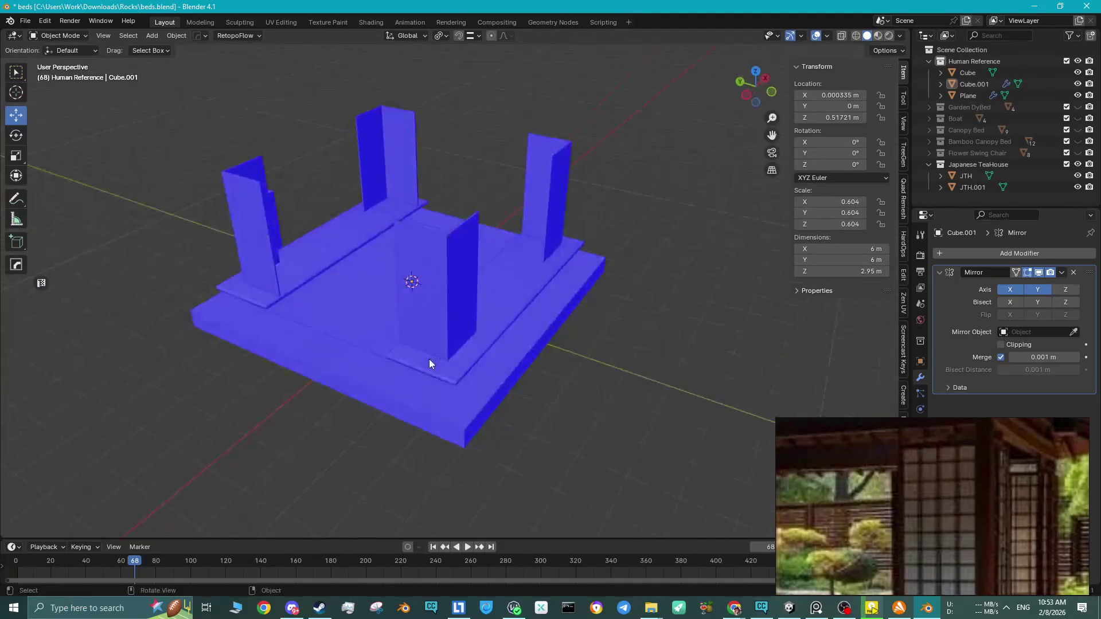
{"action": "scroll", "coordinate": [429, 359], "scroll_direction": "up", "scroll_amount": 2}
{"action": "key", "text": "Tab"}
{"action": "left_click", "coordinate": [429, 358]}
{"action": "key", "text": "ctrl+z"}
{"action": "key", "text": "ctrl+z"}
{"action": "key", "text": "ctrl+z"}
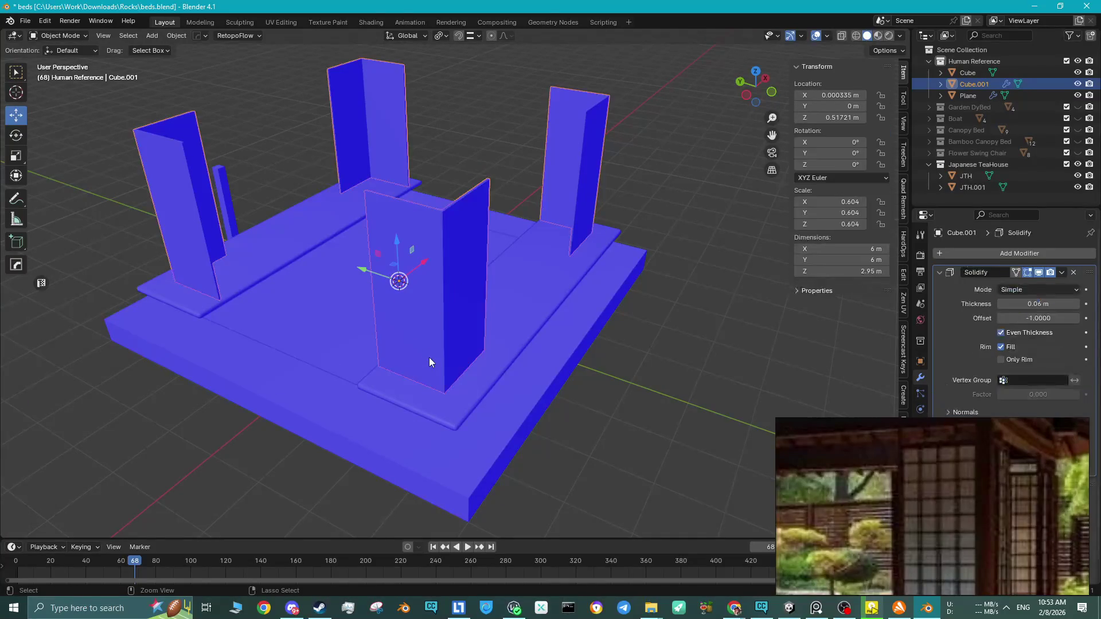
Snap the 3D cursor to the panel's bottom-corner vertex and move the panel into Japanese TeaHouse.
{"action": "key", "text": "Tab"}
{"action": "left_click", "coordinate": [444, 392]}
{"action": "key", "text": "shift+s"}
{"action": "left_click", "coordinate": [446, 418]}
{"action": "key", "text": "shift+s"}
{"action": "left_click", "coordinate": [508, 443]}
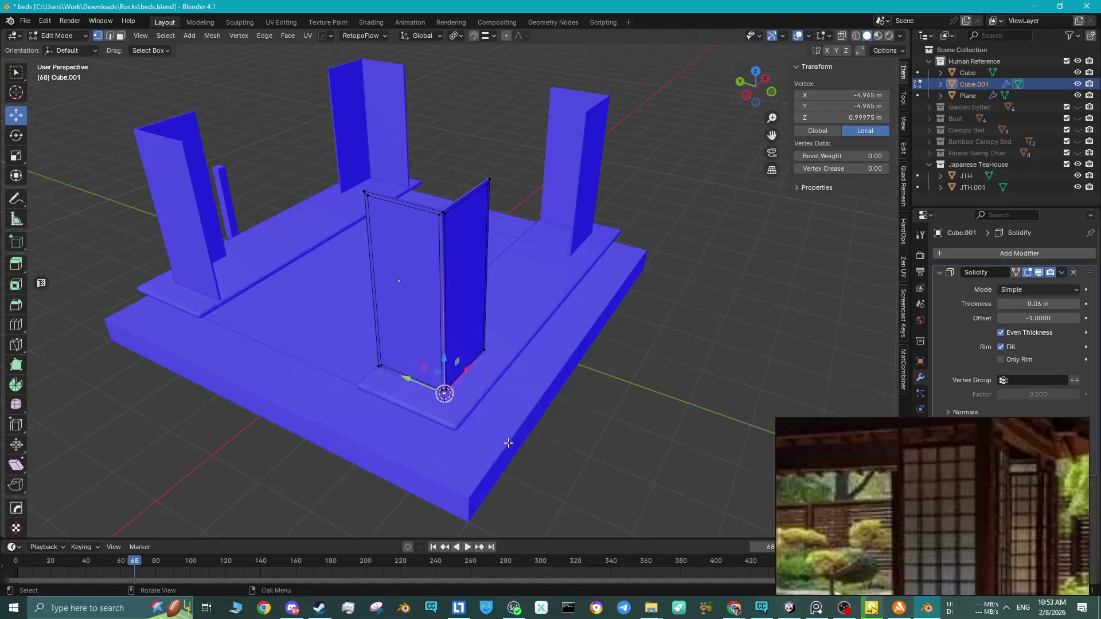
{"action": "key", "text": "Tab"}
{"action": "key", "text": "shift+a"}
{"action": "key", "text": "Escape"}
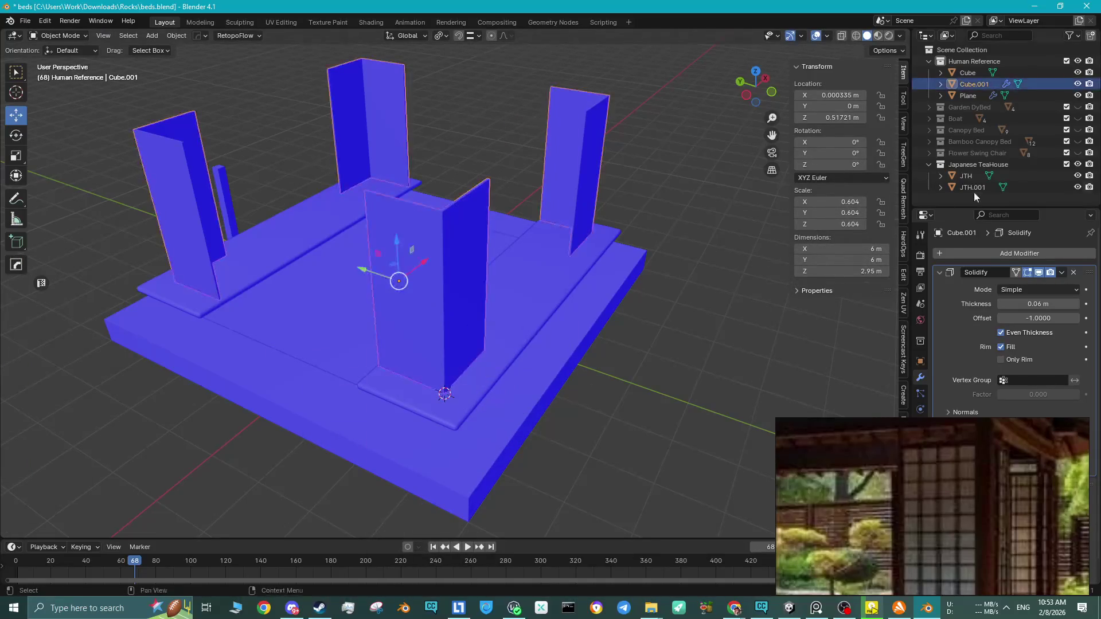
{"action": "left_click_drag", "start_coordinate": [974, 83], "coordinate": [973, 165]}
{"action": "type", "text": "JTH Window"}
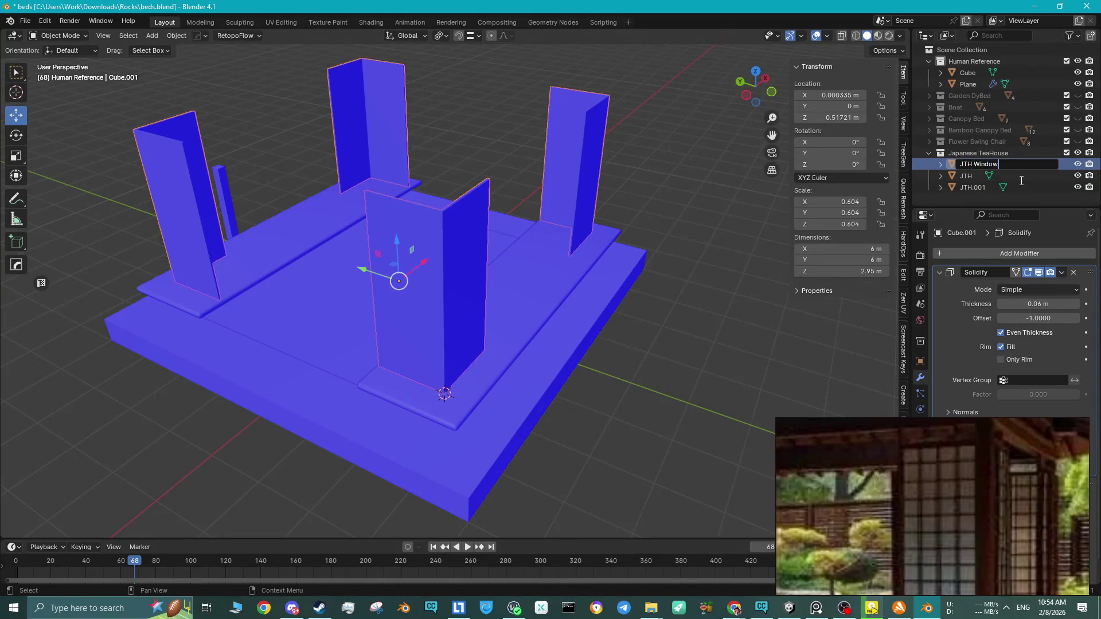
Confirm the name JTH Window, then add a cube at the 3D cursor scaled to 0.121.
{"action": "key", "text": "Return"}
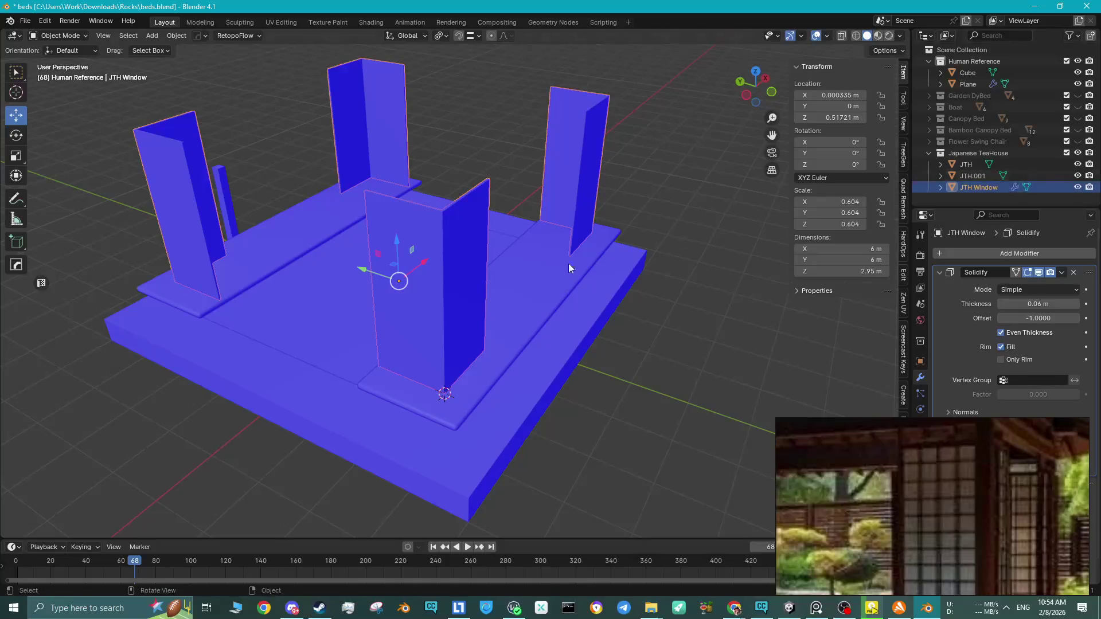
{"action": "left_click", "coordinate": [594, 429]}
{"action": "key", "text": "shift+a"}
{"action": "mouse_move", "coordinate": [417, 299]}
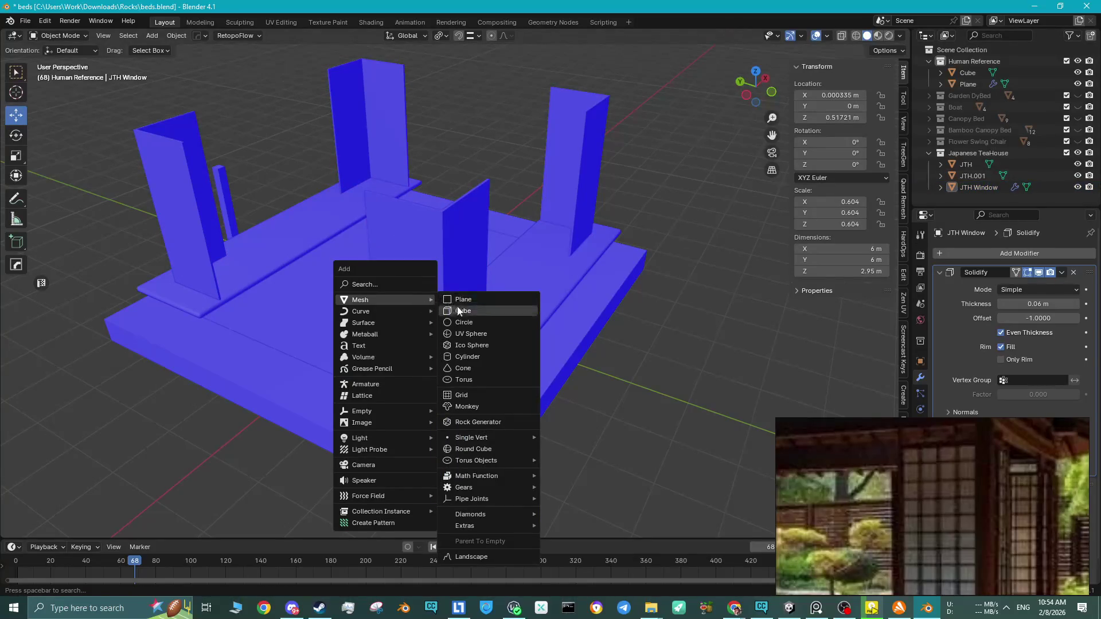
{"action": "left_click", "coordinate": [458, 309]}
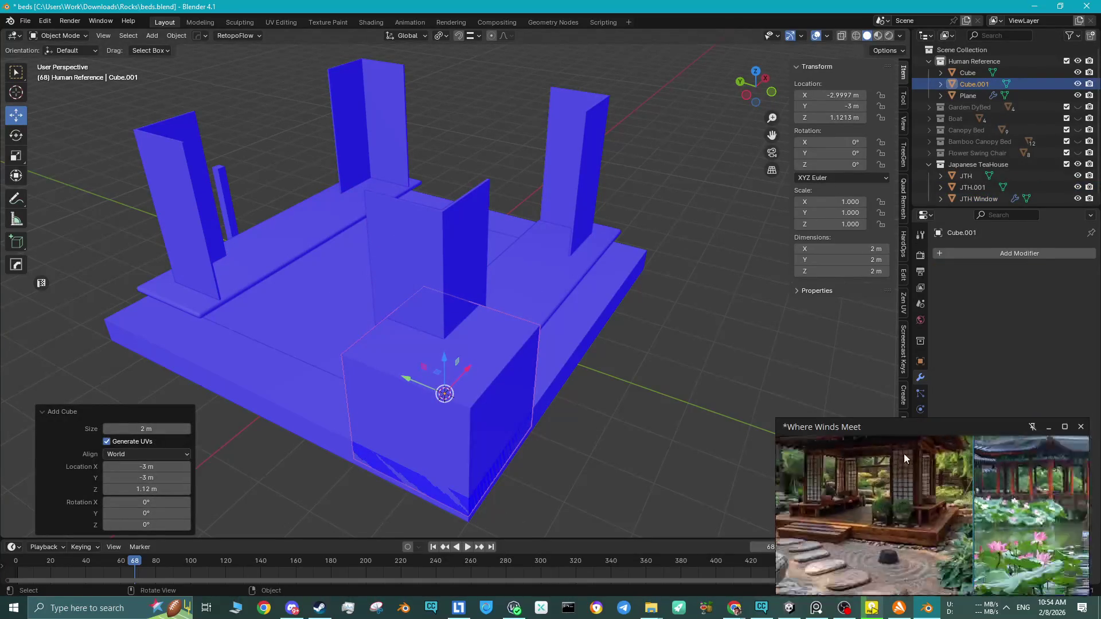
{"action": "key", "text": "s"}
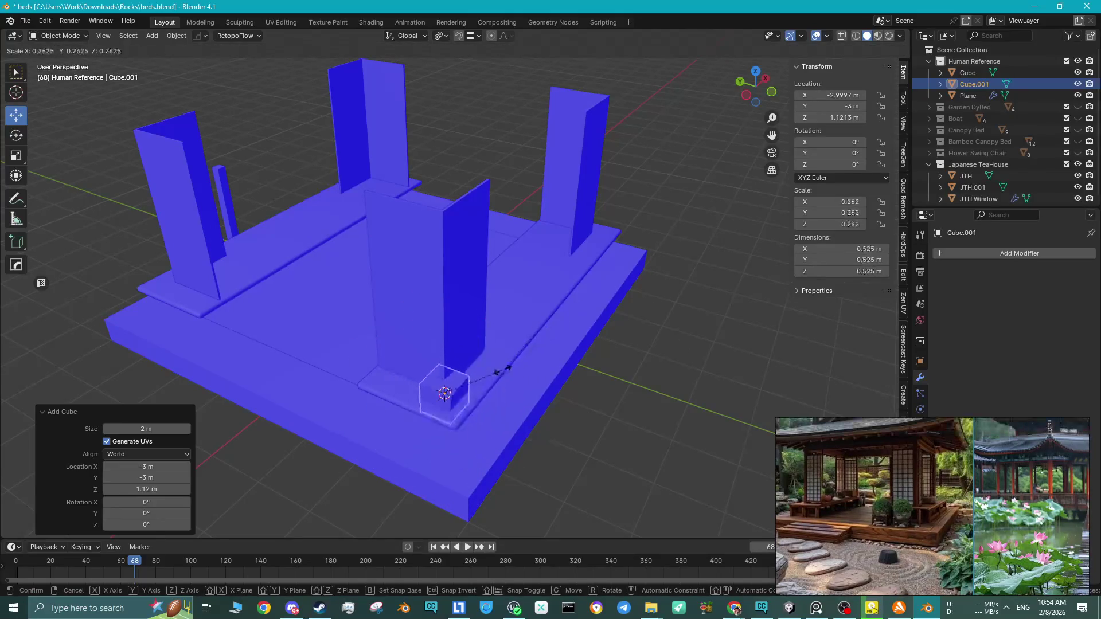
{"action": "left_click", "coordinate": [474, 387]}
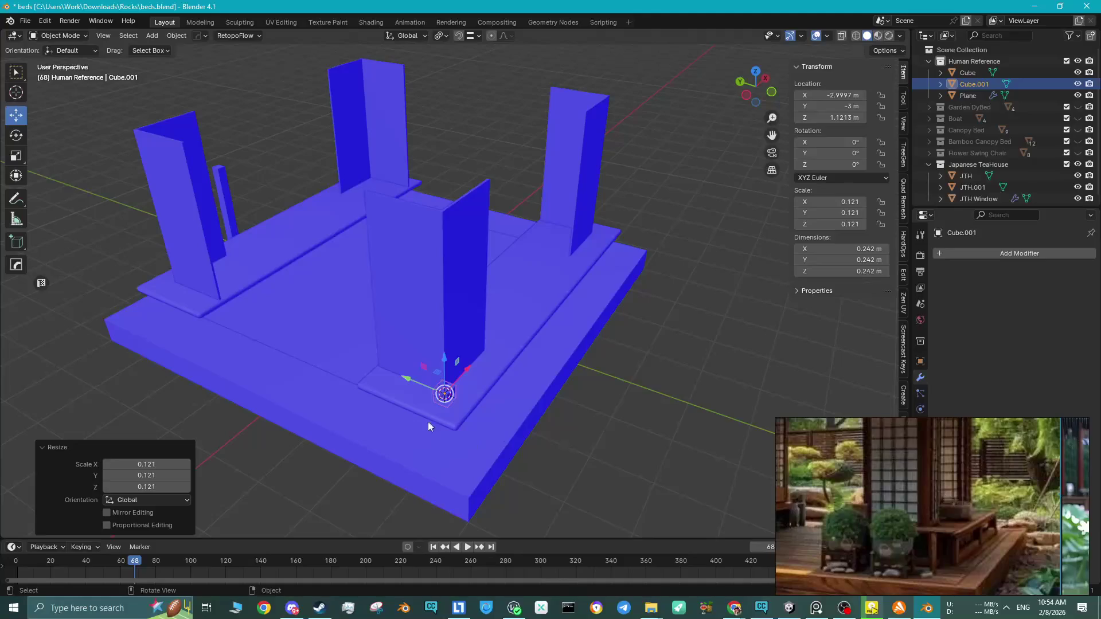
Orbit to a near top-down view of the small cube and start editing its mesh.
{"action": "scroll", "coordinate": [430, 422], "scroll_direction": "up", "scroll_amount": 5}
{"action": "mouse_move", "coordinate": [438, 257]}
{"action": "middle_mouse_down"}
{"action": "mouse_move", "coordinate": [472, 265]}
{"action": "mouse_move", "coordinate": [453, 351]}
{"action": "mouse_move", "coordinate": [465, 317]}
{"action": "mouse_move", "coordinate": [484, 307]}
{"action": "mouse_move", "coordinate": [482, 344]}
{"action": "mouse_move", "coordinate": [609, 344]}
{"action": "middle_mouse_up"}
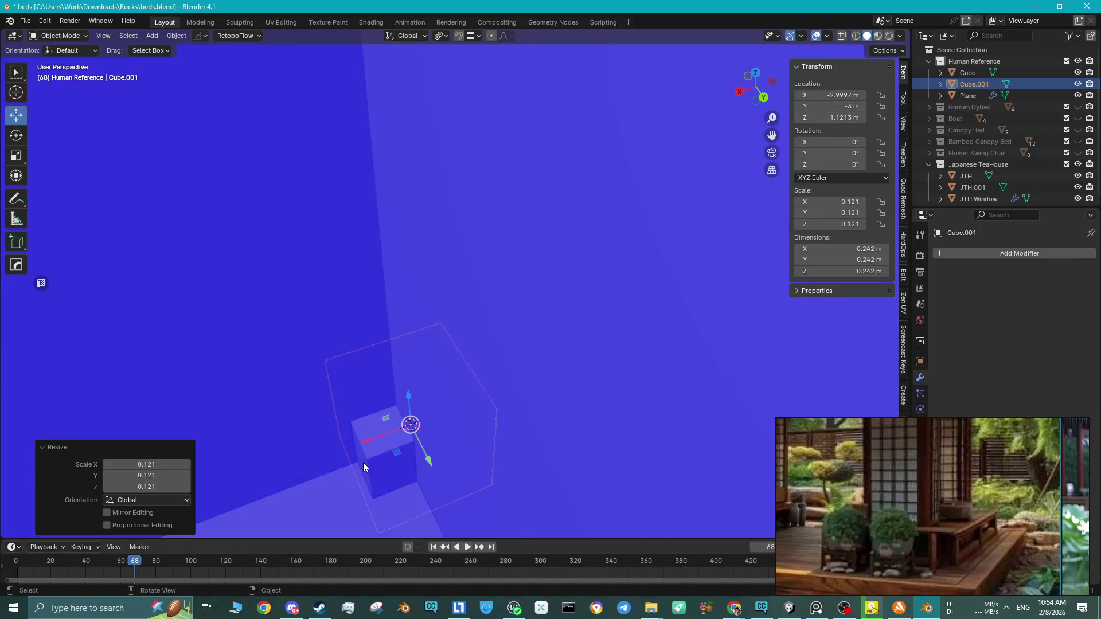
{"action": "mouse_move", "coordinate": [484, 383]}
{"action": "middle_mouse_down"}
{"action": "mouse_move", "coordinate": [417, 414]}
{"action": "mouse_move", "coordinate": [456, 313]}
{"action": "mouse_move", "coordinate": [480, 341]}
{"action": "mouse_move", "coordinate": [475, 278]}
{"action": "mouse_move", "coordinate": [487, 266]}
{"action": "mouse_move", "coordinate": [457, 363]}
{"action": "mouse_move", "coordinate": [443, 352]}
{"action": "mouse_move", "coordinate": [380, 364]}
{"action": "mouse_move", "coordinate": [320, 295]}
{"action": "mouse_move", "coordinate": [540, 428]}
{"action": "mouse_move", "coordinate": [447, 334]}
{"action": "mouse_move", "coordinate": [508, 413]}
{"action": "mouse_move", "coordinate": [476, 369]}
{"action": "middle_mouse_up"}
{"action": "key", "text": "Tab"}
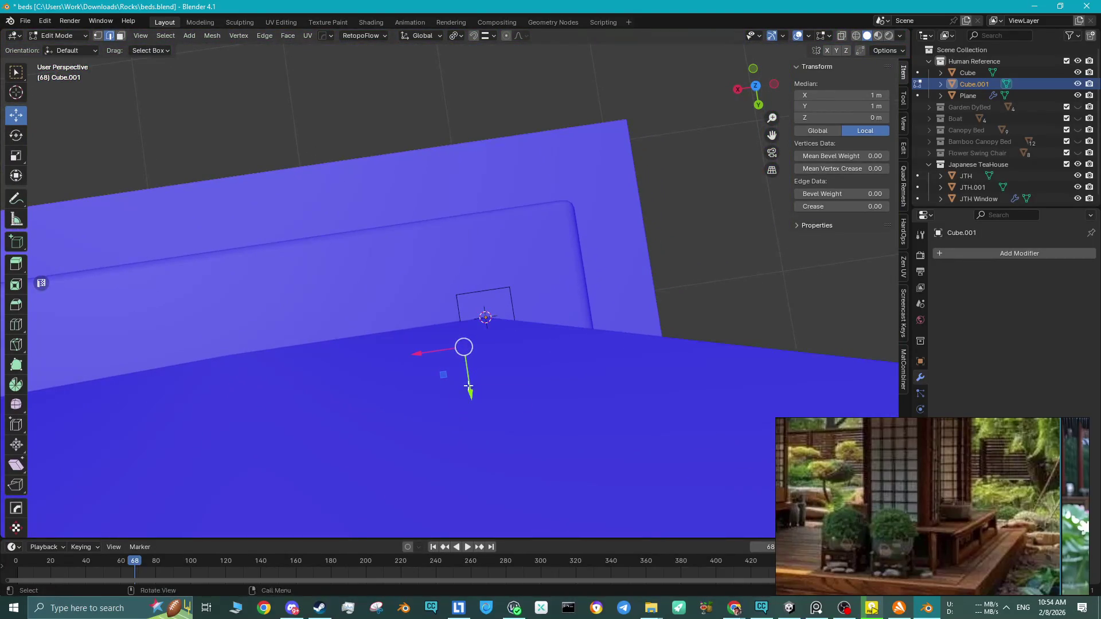
Try moving the small cube's vertices into a wedge, then undo back to the square box.
{"action": "key", "text": "shift+Tab"}
{"action": "left_click_drag", "start_coordinate": [469, 387], "coordinate": [466, 344]}
{"action": "mouse_move", "coordinate": [466, 344]}
{"action": "middle_mouse_down"}
{"action": "mouse_move", "coordinate": [494, 322]}
{"action": "mouse_move", "coordinate": [389, 316]}
{"action": "mouse_move", "coordinate": [411, 326]}
{"action": "middle_mouse_up"}
{"action": "key", "text": "KP_Divide"}
{"action": "key", "text": "ctrl+z"}
{"action": "left_click_drag", "start_coordinate": [315, 360], "coordinate": [425, 287]}
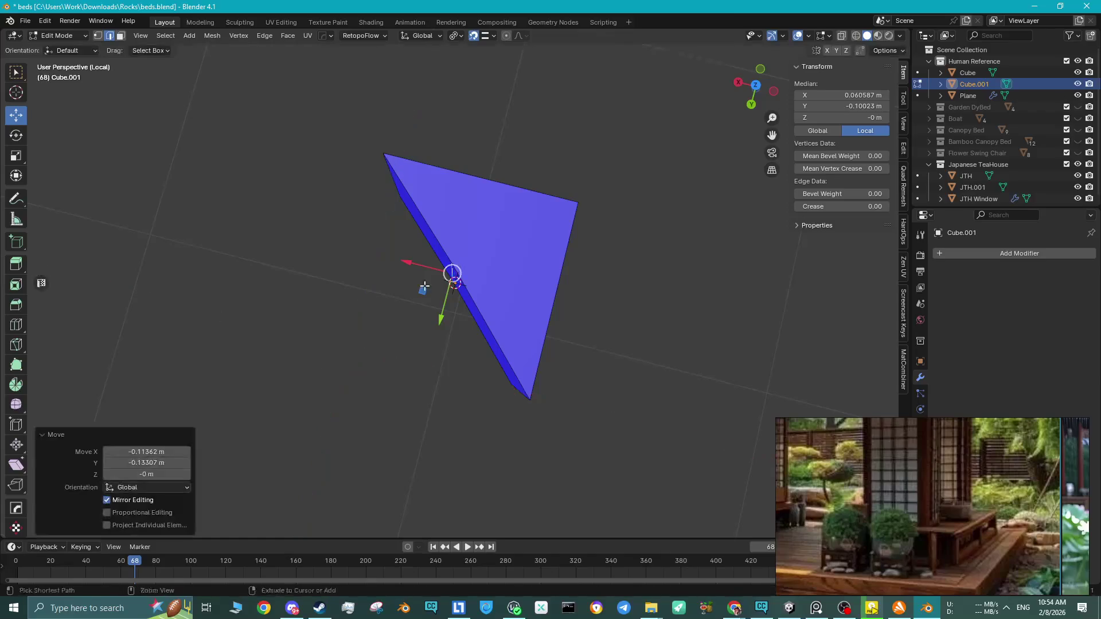
{"action": "scroll", "coordinate": [425, 287], "scroll_direction": "up", "scroll_amount": 10}
{"action": "mouse_move", "coordinate": [425, 287]}
{"action": "middle_mouse_down"}
{"action": "mouse_move", "coordinate": [487, 339]}
{"action": "mouse_move", "coordinate": [447, 353]}
{"action": "middle_mouse_up"}
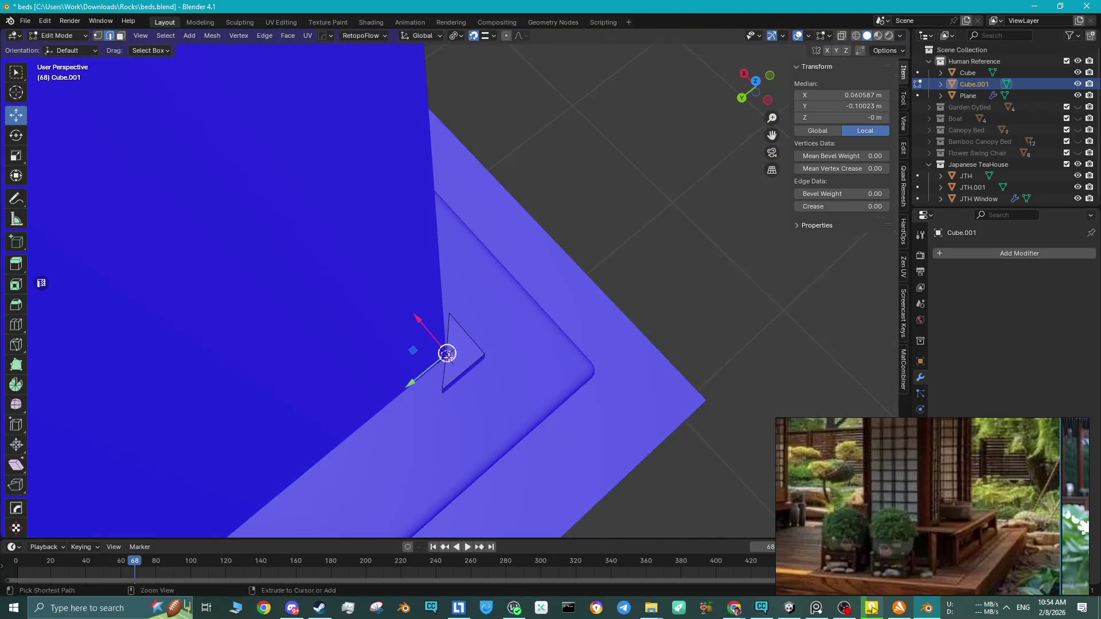
{"action": "key", "text": "ctrl+z"}
Cut an edge loop through the middle of the box and select its top face.
{"action": "key", "text": "ctrl+r"}
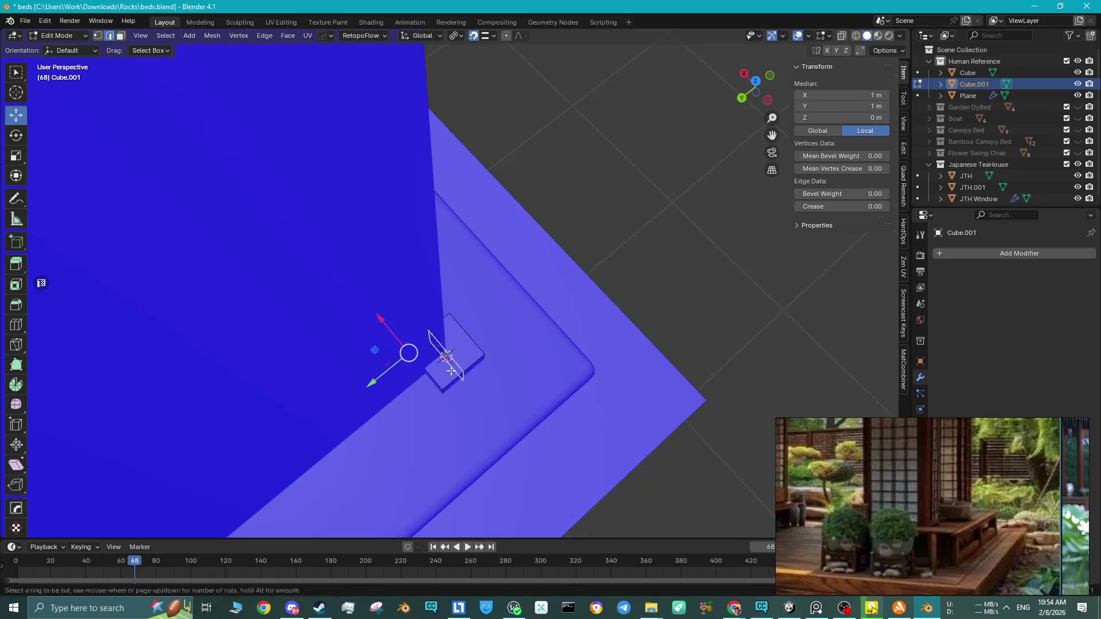
{"action": "left_click", "coordinate": [451, 371]}
{"action": "right_click", "coordinate": [446, 360]}
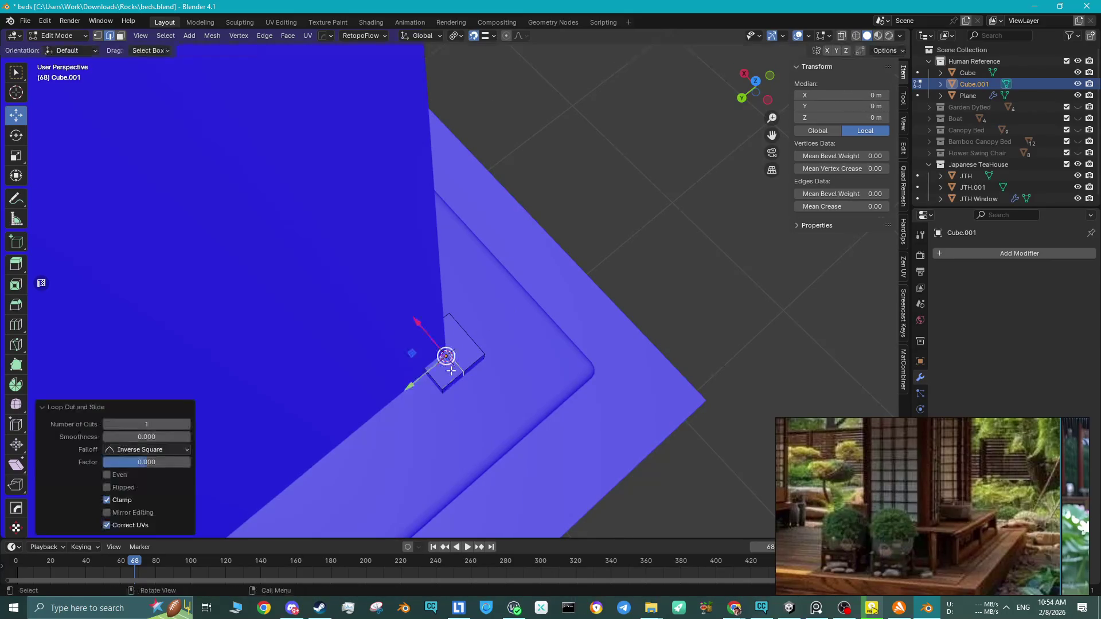
{"action": "mouse_move", "coordinate": [488, 364]}
{"action": "middle_mouse_down"}
{"action": "mouse_move", "coordinate": [418, 352]}
{"action": "mouse_move", "coordinate": [378, 402]}
{"action": "mouse_move", "coordinate": [401, 315]}
{"action": "mouse_move", "coordinate": [448, 418]}
{"action": "mouse_move", "coordinate": [443, 253]}
{"action": "middle_mouse_up"}
{"action": "key", "text": "3"}
{"action": "left_click", "coordinate": [343, 381]}
Delete the box's bottom face, viewing it isolated from below.
{"action": "middle_click_drag", "start_coordinate": [399, 295], "coordinate": [458, 218]}
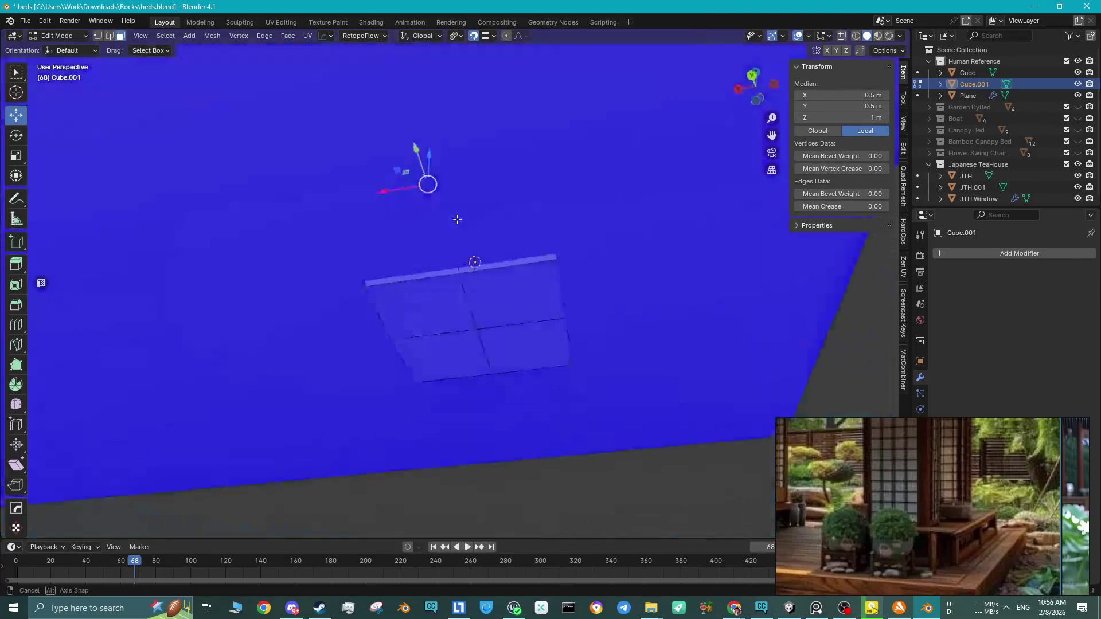
{"action": "left_click", "coordinate": [426, 293]}
{"action": "key", "text": "x"}
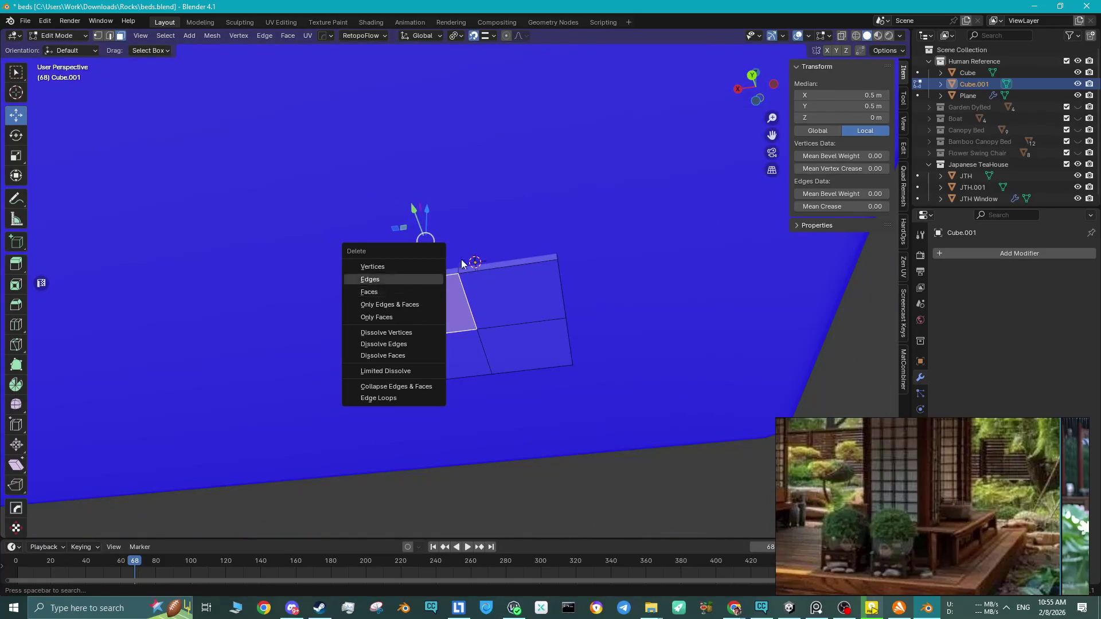
{"action": "key", "text": "KP_Divide"}
{"action": "mouse_move", "coordinate": [401, 264]}
{"action": "middle_mouse_down"}
{"action": "mouse_move", "coordinate": [352, 253]}
{"action": "mouse_move", "coordinate": [412, 252]}
{"action": "mouse_move", "coordinate": [421, 236]}
{"action": "middle_mouse_up"}
{"action": "key", "text": "x"}
{"action": "left_click", "coordinate": [383, 247]}
Fill the open edge loop with a new face from edges.
{"action": "left_click", "coordinate": [480, 165], "text": "alt"}
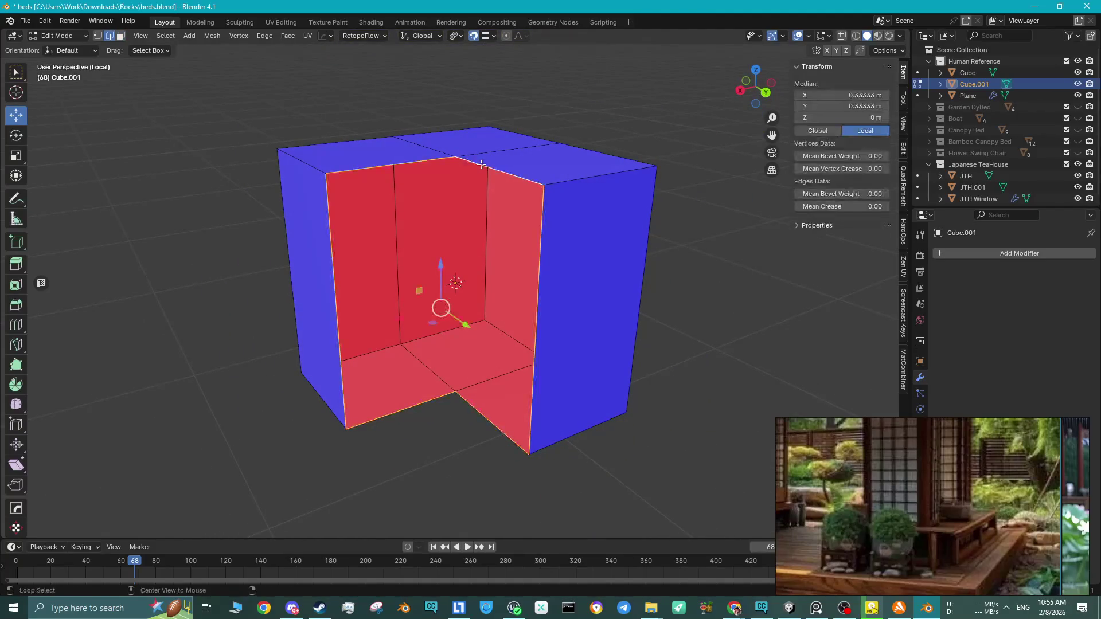
{"action": "right_click", "coordinate": [480, 164]}
{"action": "left_click", "coordinate": [451, 218]}
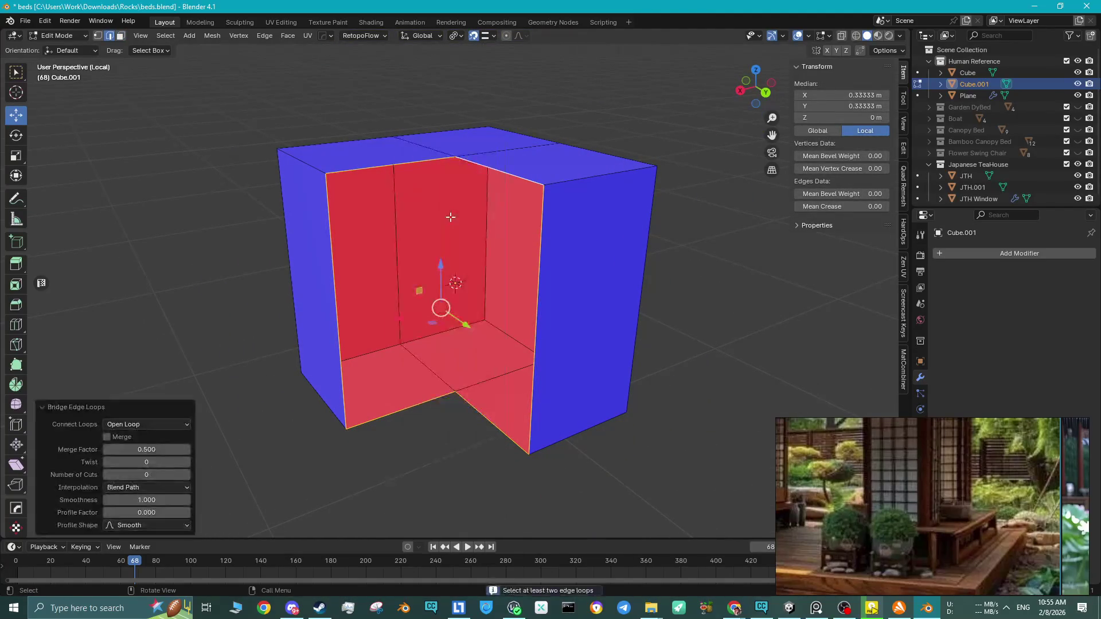
{"action": "right_click", "coordinate": [449, 217]}
{"action": "left_click", "coordinate": [445, 228]}
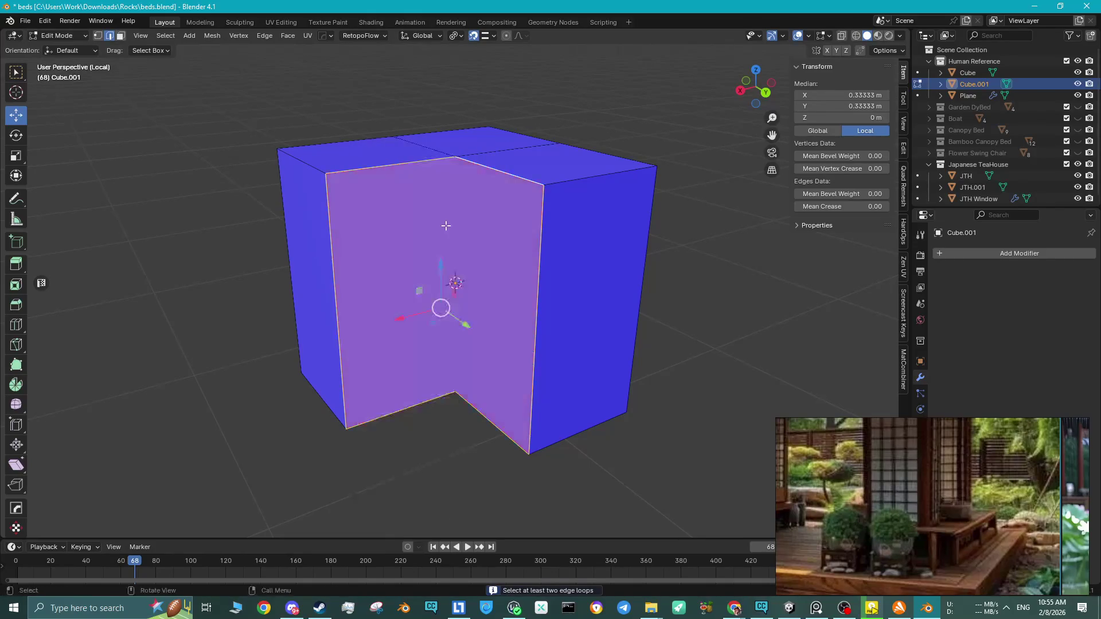
Connect the top-centre vertex to the bottom notch vertex with a new edge.
{"action": "key", "text": "1"}
{"action": "left_click", "coordinate": [455, 156]}
{"action": "left_click", "coordinate": [456, 390], "text": "shift"}
{"action": "key", "text": "j"}
Select the box's lower faces from a high angle.
{"action": "mouse_move", "coordinate": [456, 387]}
{"action": "middle_mouse_down"}
{"action": "mouse_move", "coordinate": [451, 308]}
{"action": "mouse_move", "coordinate": [470, 185]}
{"action": "middle_mouse_up"}
{"action": "key", "text": "3"}
{"action": "left_click", "coordinate": [481, 304]}
{"action": "left_click", "coordinate": [482, 302], "text": "shift"}
{"action": "middle_click_drag", "start_coordinate": [490, 247], "coordinate": [409, 315]}
Lower the selected bottom faces of the box along Z.
{"action": "key", "text": "slash"}
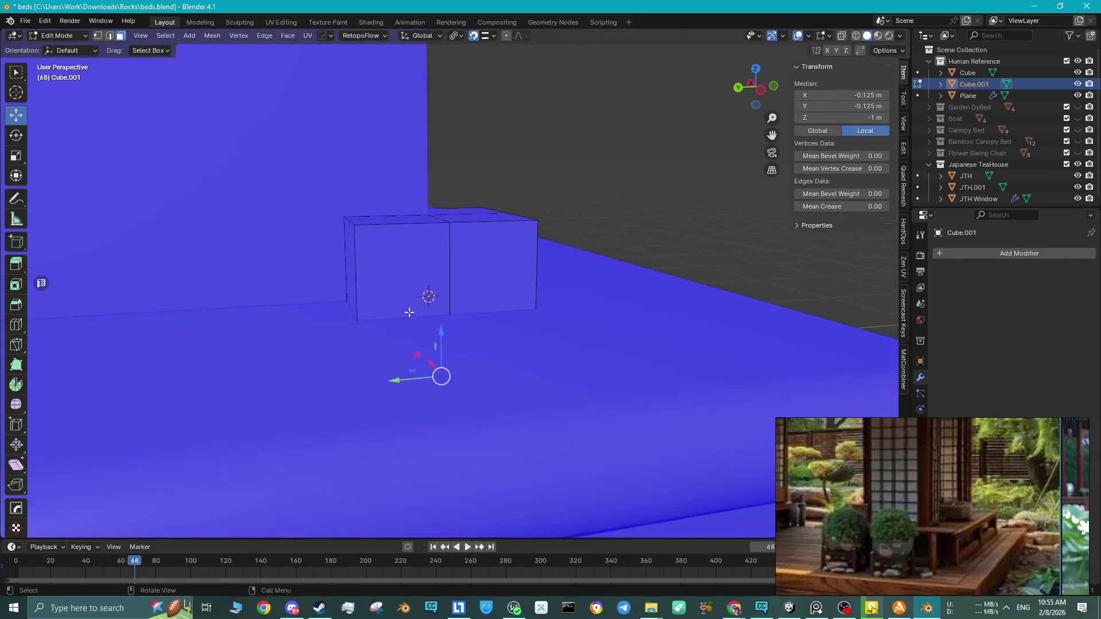
{"action": "key", "text": "x"}
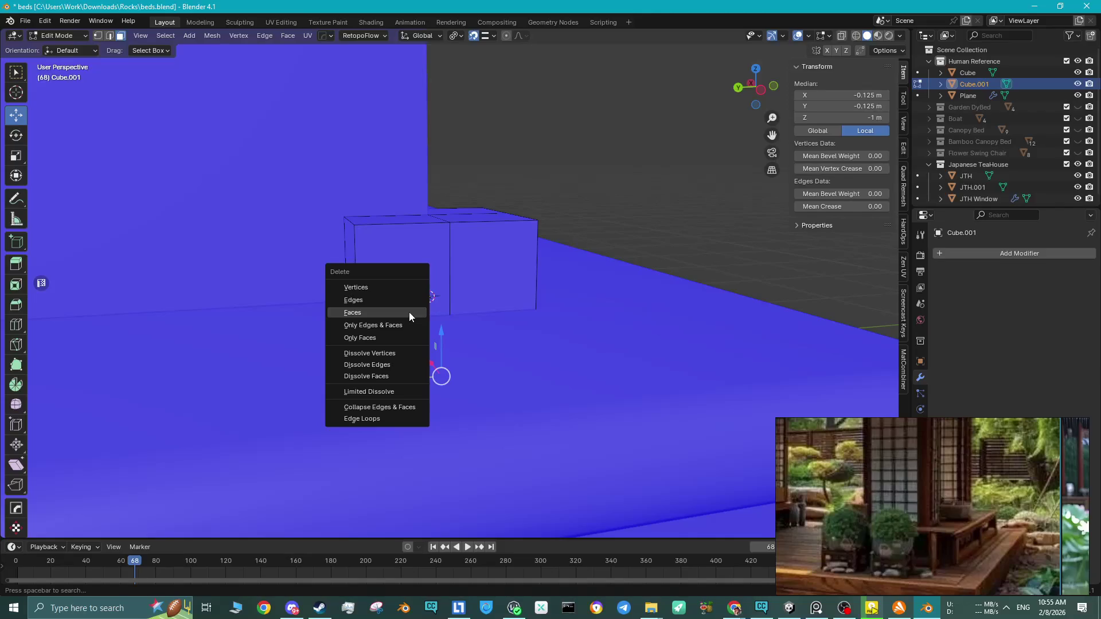
{"action": "key", "text": "Escape"}
{"action": "key", "text": "slash"}
{"action": "middle_click_drag", "start_coordinate": [432, 327], "coordinate": [445, 325]}
{"action": "key", "text": "slash"}
{"action": "key", "text": "g"}
{"action": "key", "text": "z"}
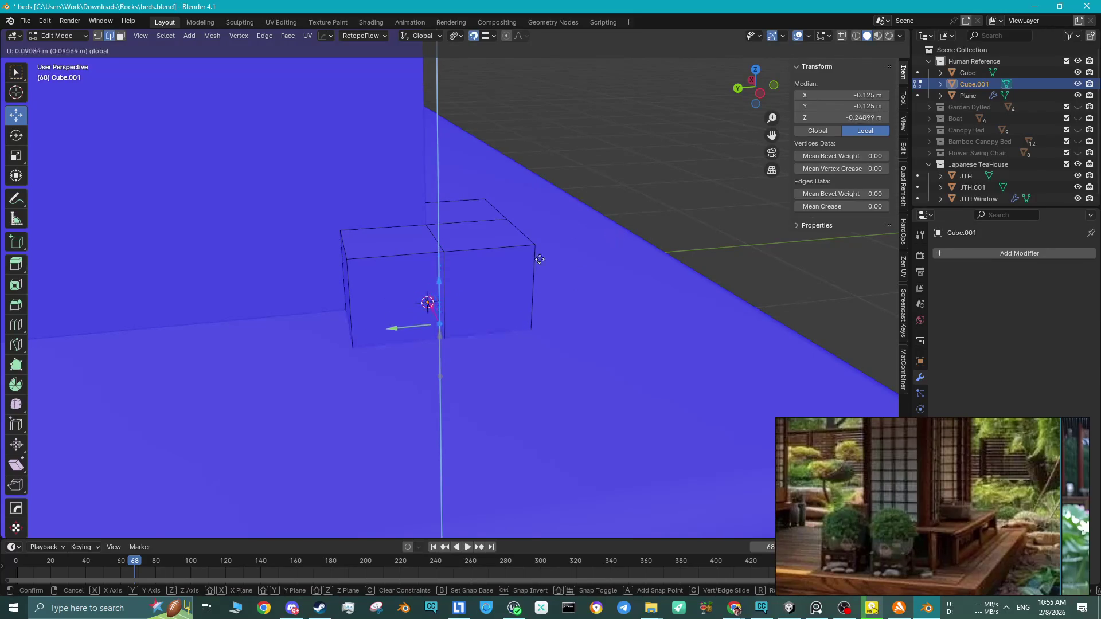
{"action": "left_click", "coordinate": [334, 307]}
Raise the two top faces along Z, stretching the box into a 2.95 m tall post.
{"action": "key", "text": "alt+a"}
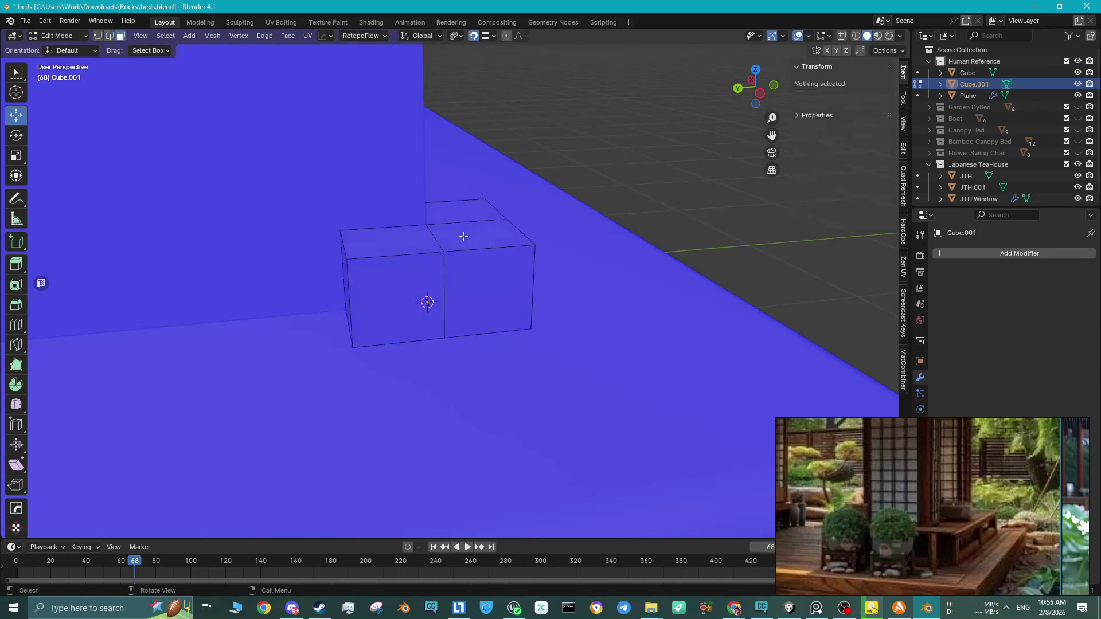
{"action": "left_click", "coordinate": [464, 236]}
{"action": "left_click", "coordinate": [437, 226], "text": "shift"}
{"action": "middle_click_drag", "start_coordinate": [437, 226], "coordinate": [442, 275]}
{"action": "key", "text": "g"}
{"action": "key", "text": "z"}
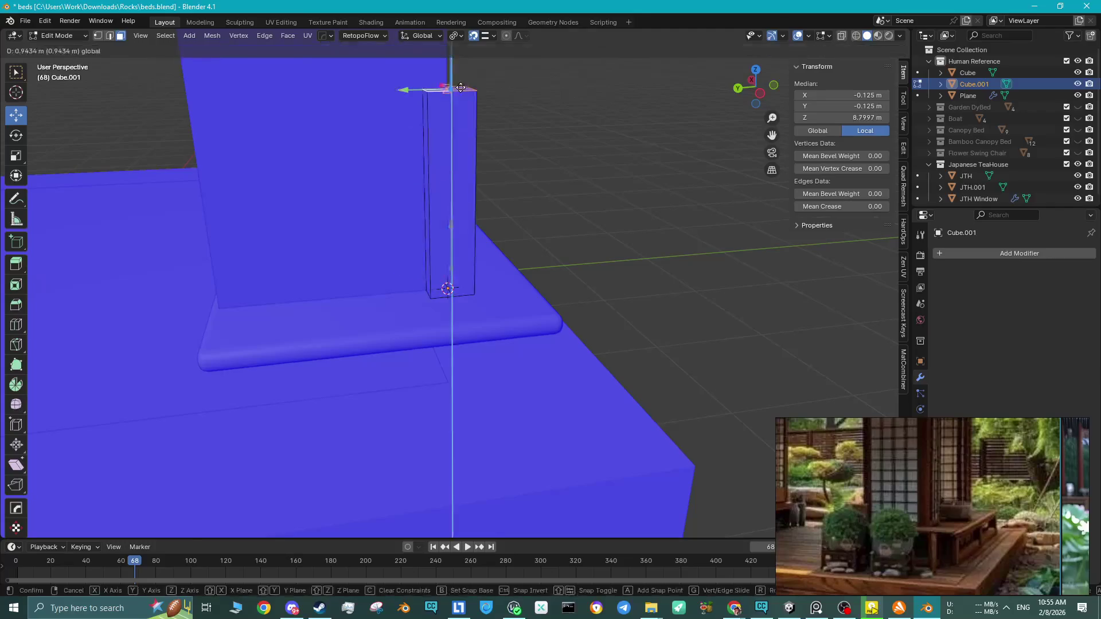
{"action": "left_click", "coordinate": [461, 87]}
{"action": "scroll", "coordinate": [461, 172], "scroll_direction": "up", "scroll_amount": 3}
{"action": "middle_click_drag", "start_coordinate": [494, 241], "coordinate": [519, 294]}
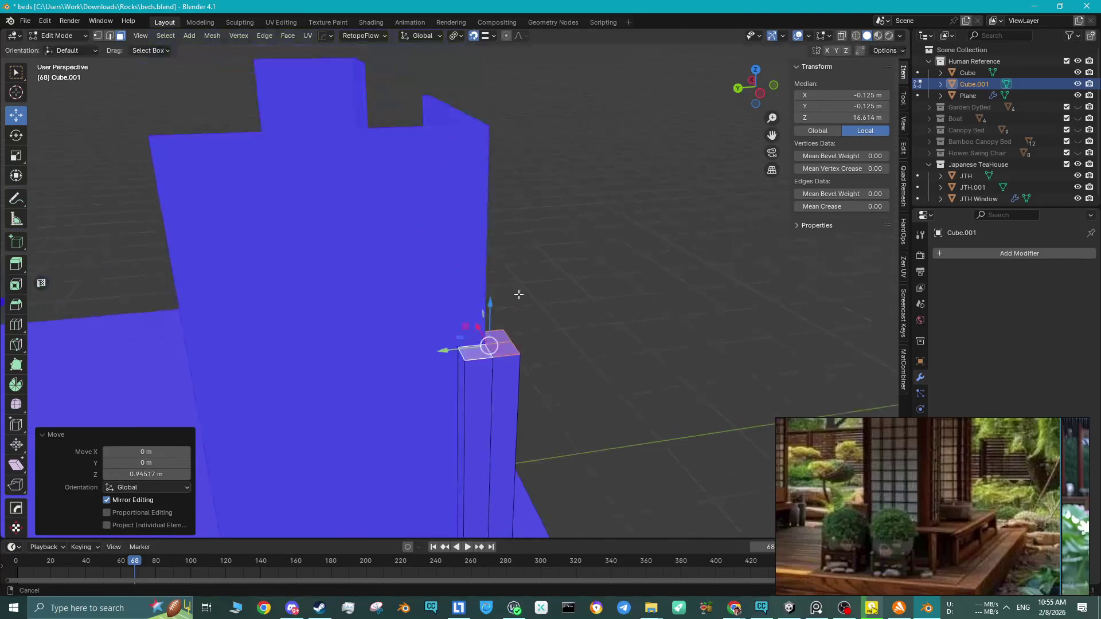
{"action": "left_click_drag", "start_coordinate": [490, 304], "coordinate": [483, 103]}
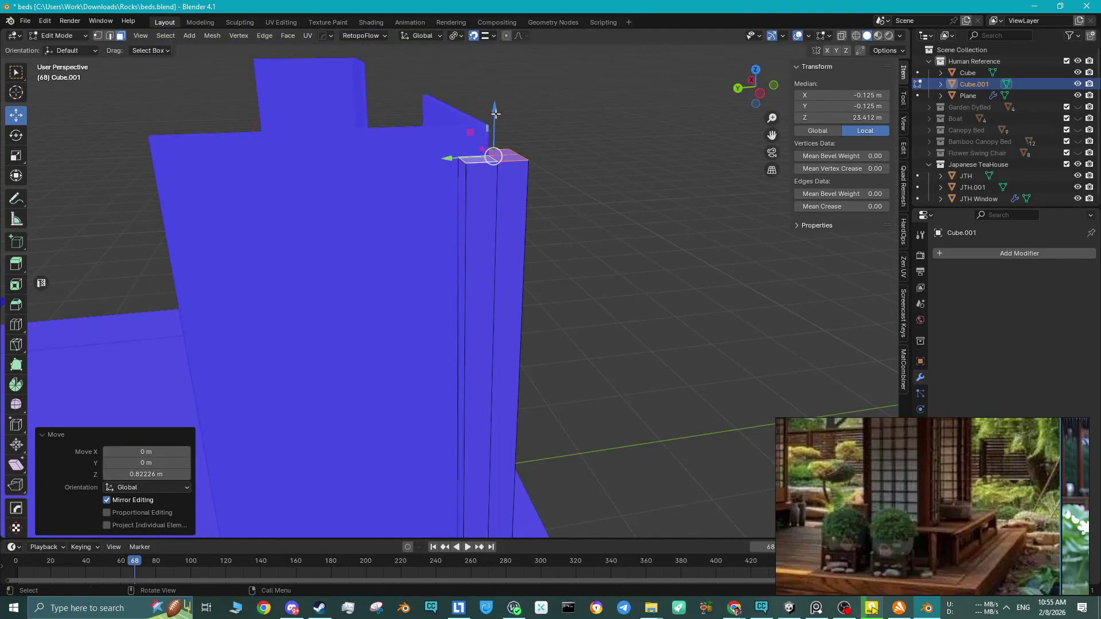
{"action": "scroll", "coordinate": [564, 204], "scroll_direction": "down", "scroll_amount": 8}
{"action": "key", "text": "Tab"}
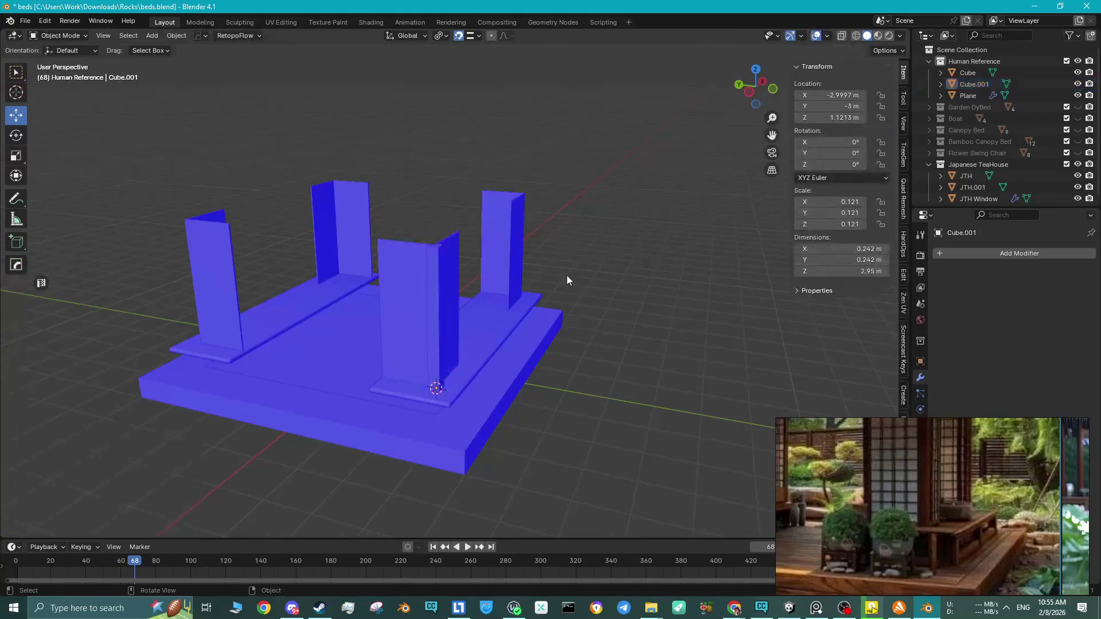
Select the corner post and dissolve its right side face in Edit Mode.
{"action": "scroll", "coordinate": [405, 275], "scroll_direction": "up", "scroll_amount": 5}
{"action": "mouse_move", "coordinate": [405, 275]}
{"action": "middle_mouse_down"}
{"action": "mouse_move", "coordinate": [463, 216]}
{"action": "mouse_move", "coordinate": [487, 207]}
{"action": "mouse_move", "coordinate": [500, 223]}
{"action": "mouse_move", "coordinate": [466, 355]}
{"action": "mouse_move", "coordinate": [473, 365]}
{"action": "middle_mouse_up"}
{"action": "left_click", "coordinate": [487, 411]}
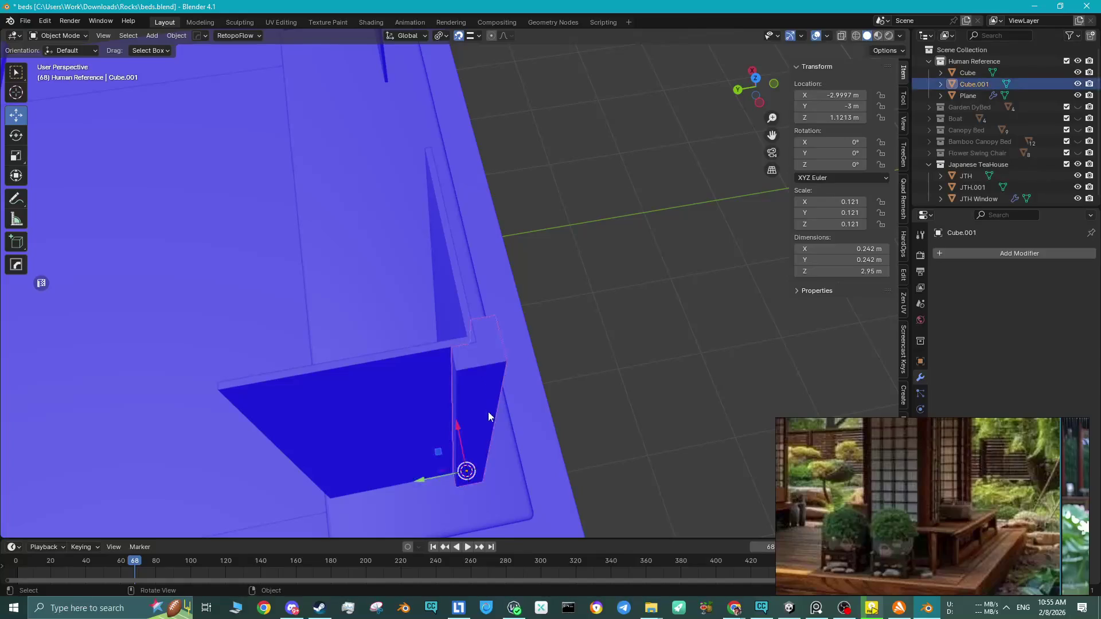
{"action": "key", "text": "s"}
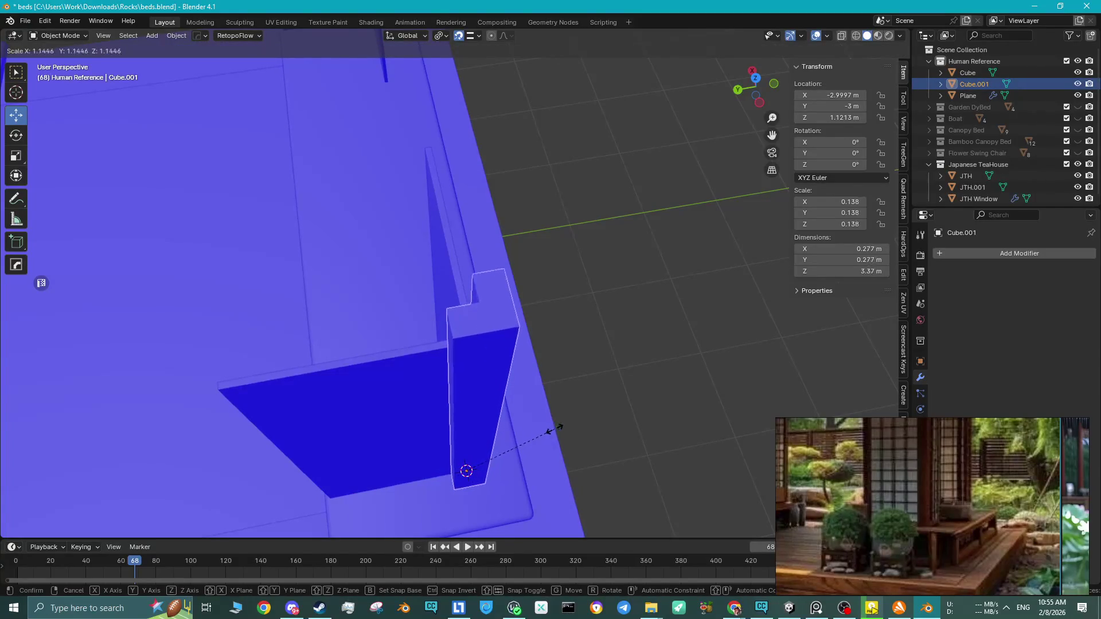
{"action": "key", "text": "Escape"}
{"action": "key", "text": "Tab"}
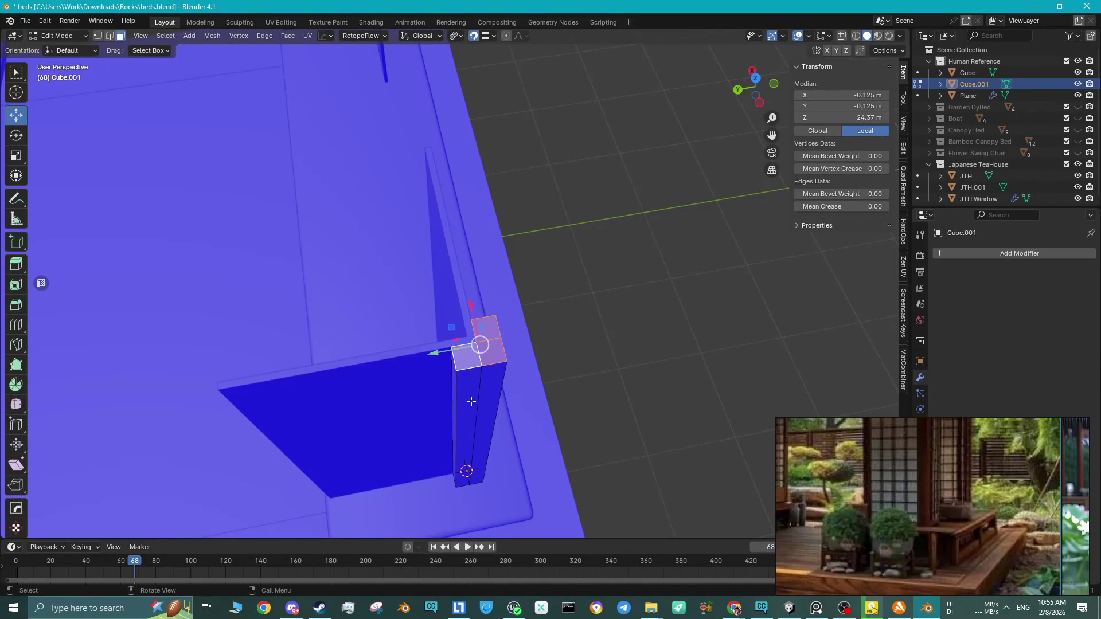
{"action": "left_click", "coordinate": [479, 400]}
{"action": "key", "text": "2"}
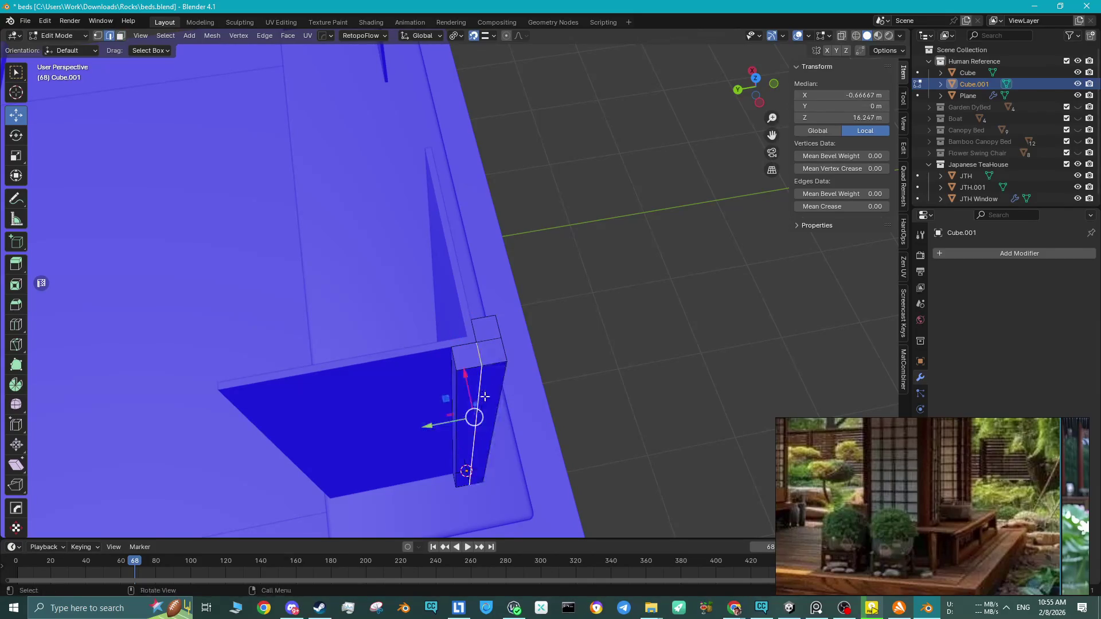
{"action": "middle_click_drag", "start_coordinate": [475, 400], "coordinate": [468, 395]}
{"action": "key", "text": "ctrl+x"}
{"action": "key", "text": "ctrl+x"}
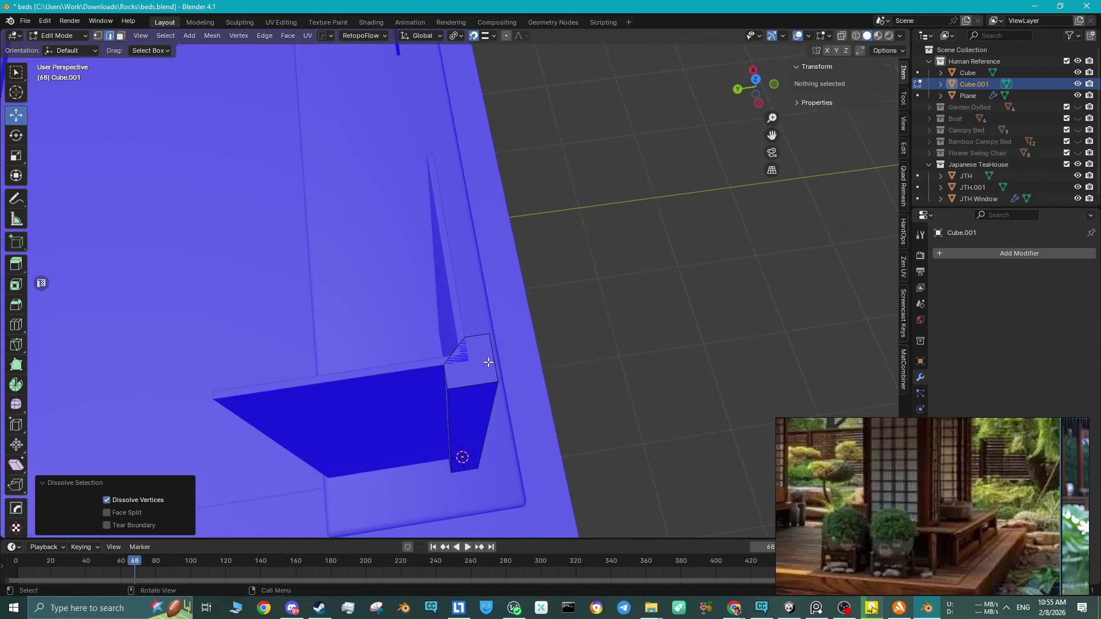
{"action": "left_click", "coordinate": [488, 362]}
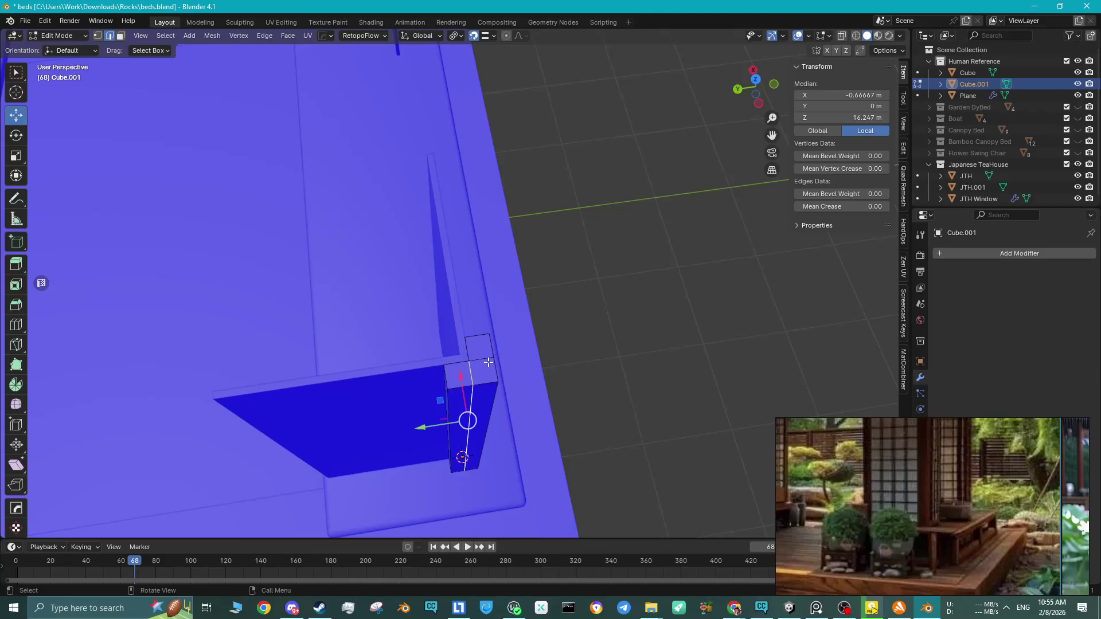
{"action": "middle_click_drag", "start_coordinate": [488, 363], "coordinate": [393, 328]}
Restore collection visibility and raise the post's two top faces by 0.362 m.
{"action": "key", "text": "Tab"}
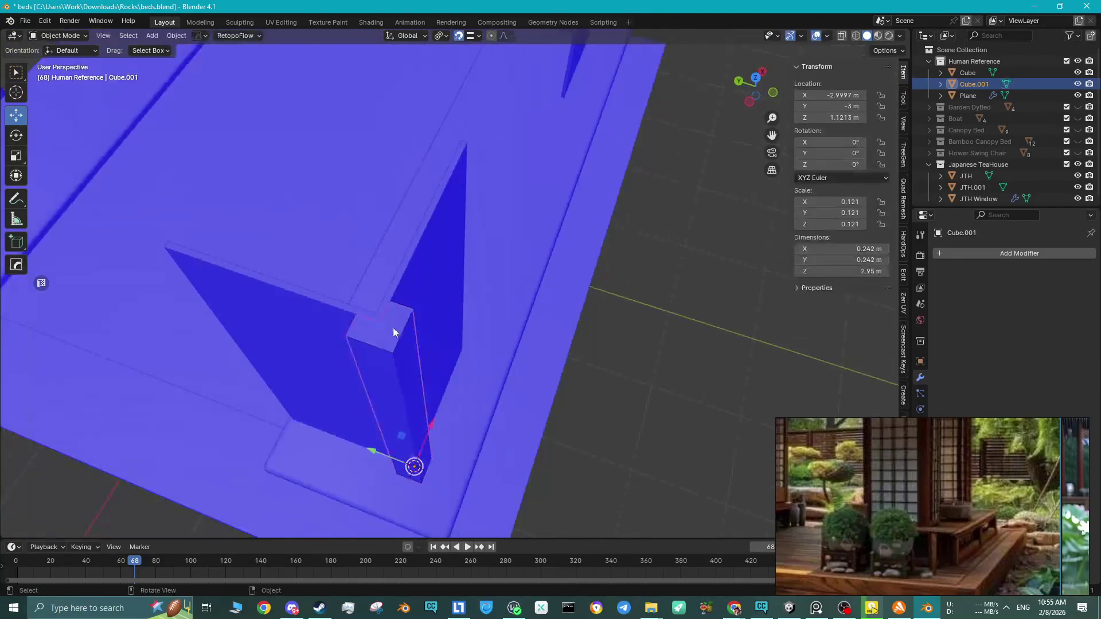
{"action": "key", "text": "3"}
{"action": "key", "text": "1"}
{"action": "key", "text": "Tab"}
{"action": "key", "text": "3"}
{"action": "left_click", "coordinate": [393, 324]}
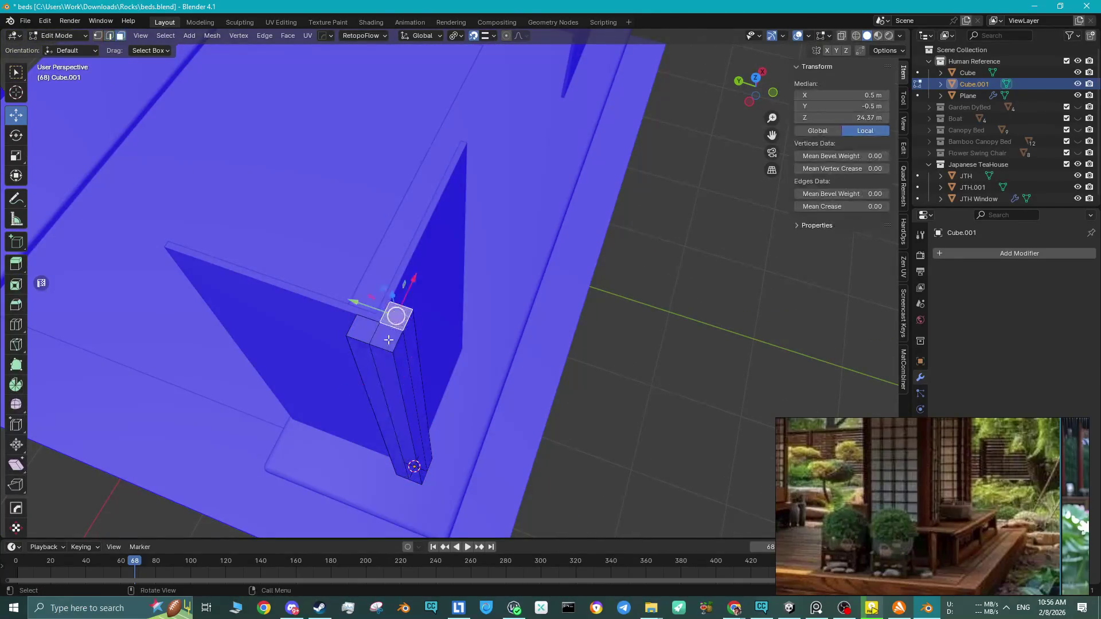
{"action": "left_click", "coordinate": [363, 333], "text": "shift"}
{"action": "key", "text": "g"}
{"action": "key", "text": "z"}
{"action": "key", "text": "Escape"}
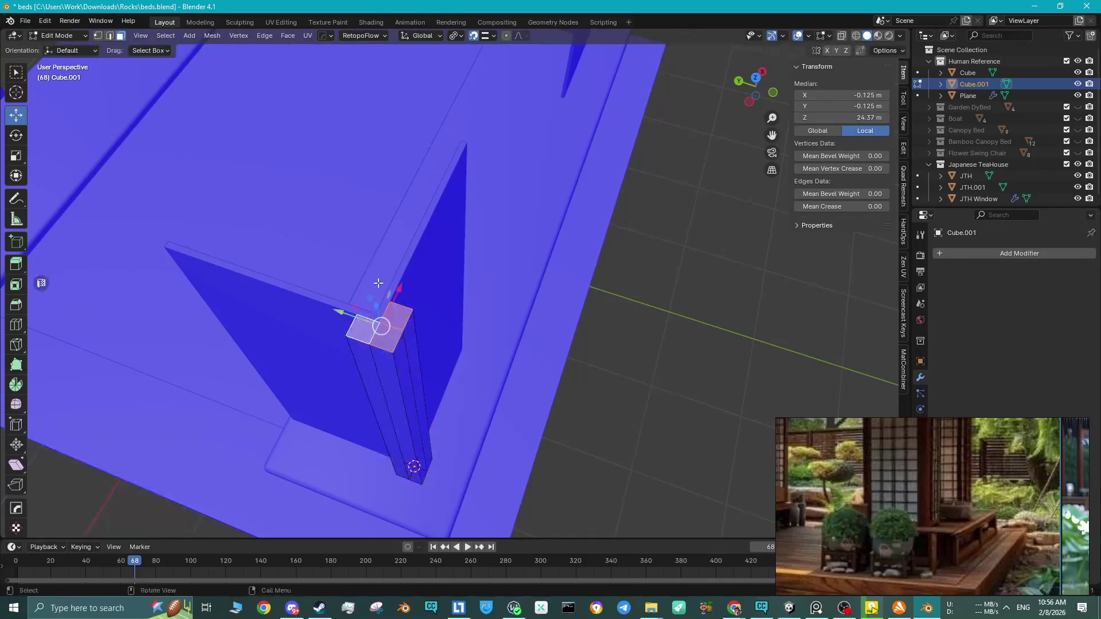
{"action": "key", "text": "g"}
{"action": "key", "text": "z"}
{"action": "left_click", "coordinate": [376, 295]}
Nudge the post's top down slightly so it stands 3.18 m tall.
{"action": "middle_click_drag", "start_coordinate": [376, 295], "coordinate": [465, 239]}
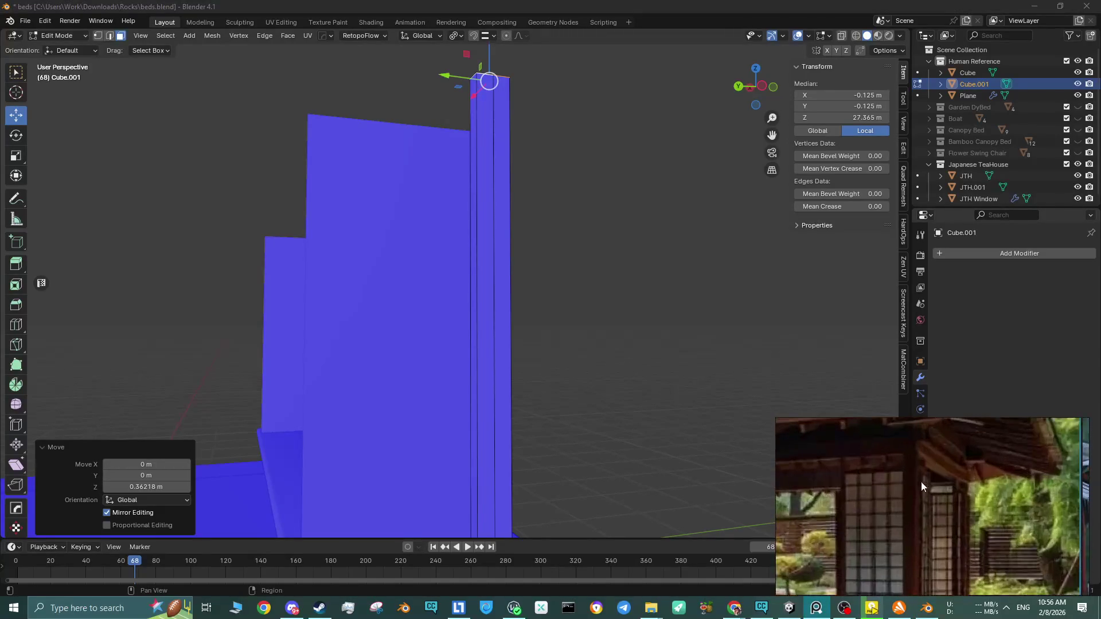
{"action": "scroll", "coordinate": [492, 138], "scroll_direction": "down", "scroll_amount": 3}
{"action": "left_click_drag", "start_coordinate": [476, 114], "coordinate": [475, 118]}
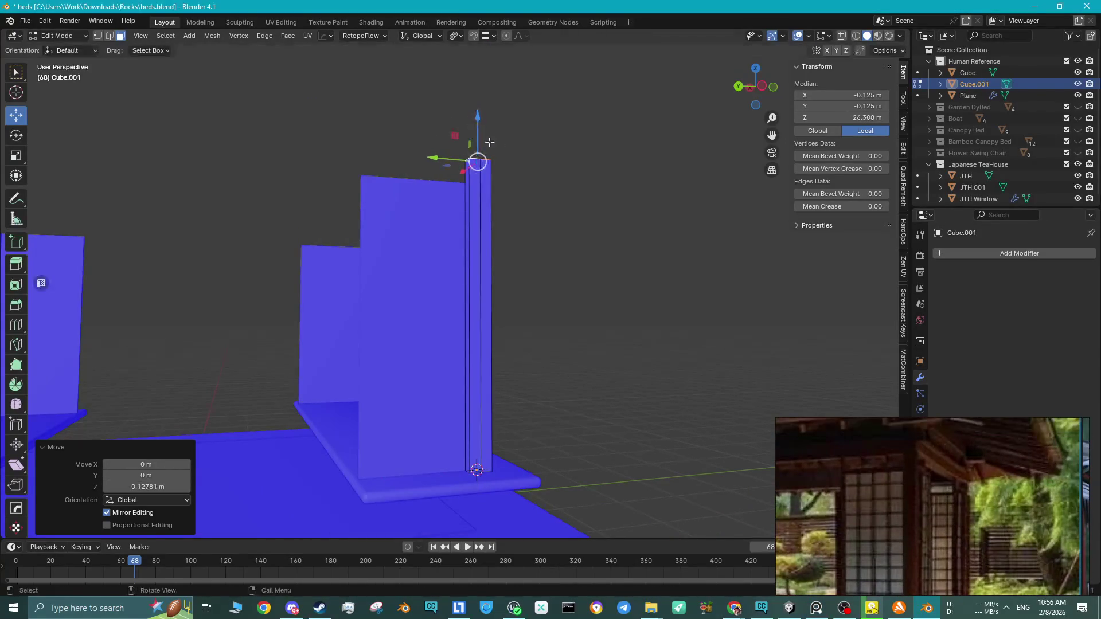
{"action": "key", "text": "Tab"}
{"action": "middle_click_drag", "start_coordinate": [477, 168], "coordinate": [476, 209]}
{"action": "mouse_move", "coordinate": [508, 273]}
{"action": "middle_mouse_down"}
{"action": "mouse_move", "coordinate": [466, 287]}
{"action": "mouse_move", "coordinate": [470, 259]}
{"action": "middle_mouse_up"}
Move Cube.001 into the Japanese TeaHouse collection and rename it JTH Structure.
{"action": "left_click_drag", "start_coordinate": [975, 81], "coordinate": [971, 163]}
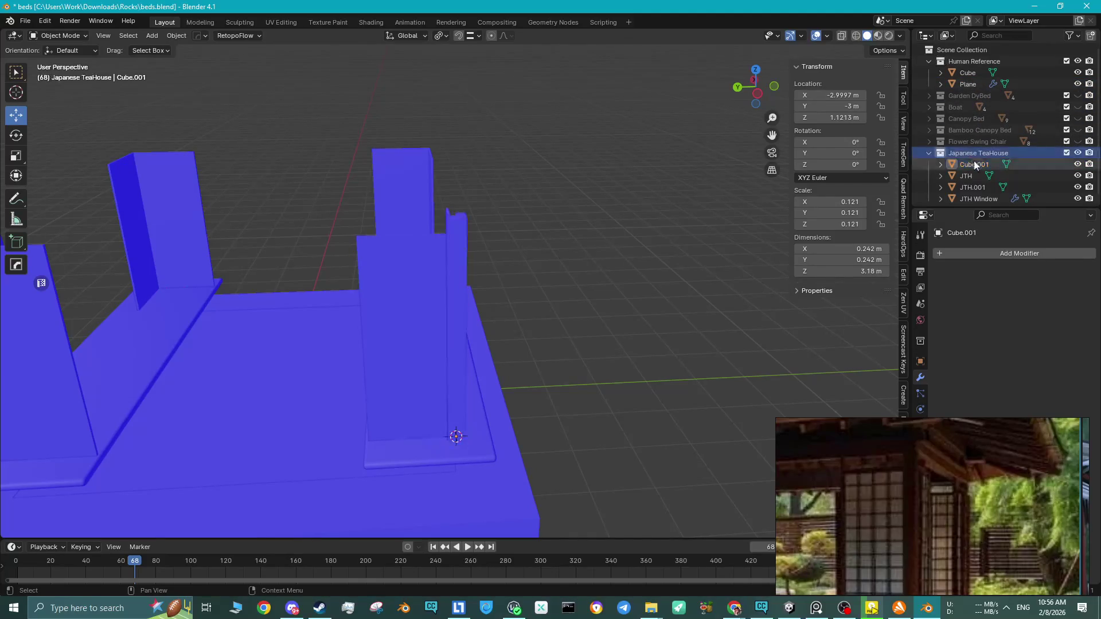
{"action": "double_click", "coordinate": [975, 163]}
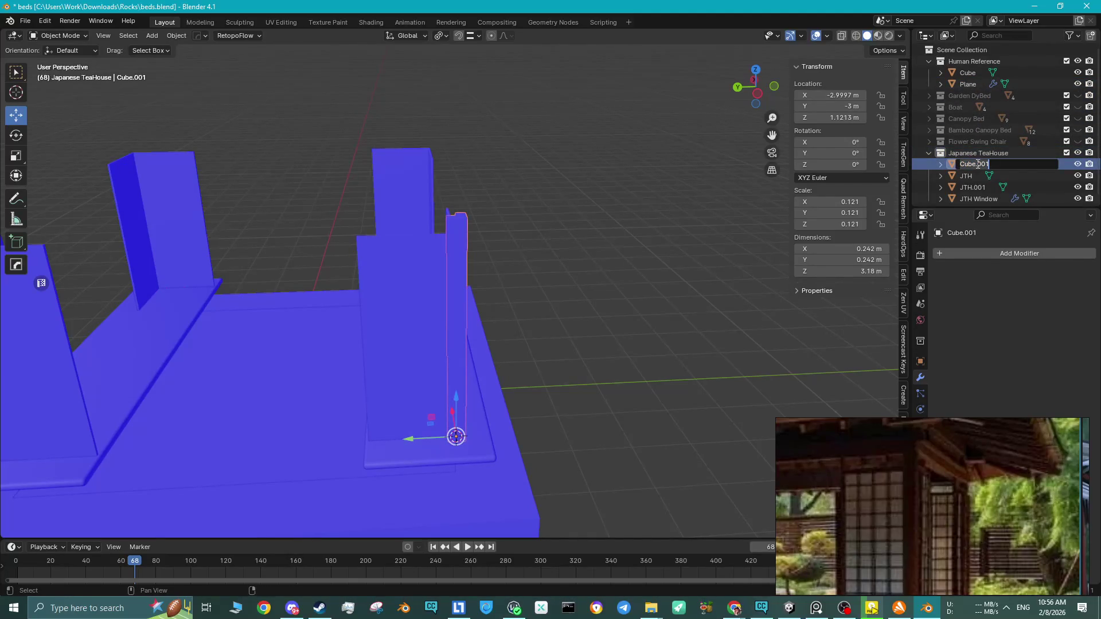
{"action": "type", "text": "JTH"}
{"action": "type", "text": " Structure"}
{"action": "key", "text": "Return"}
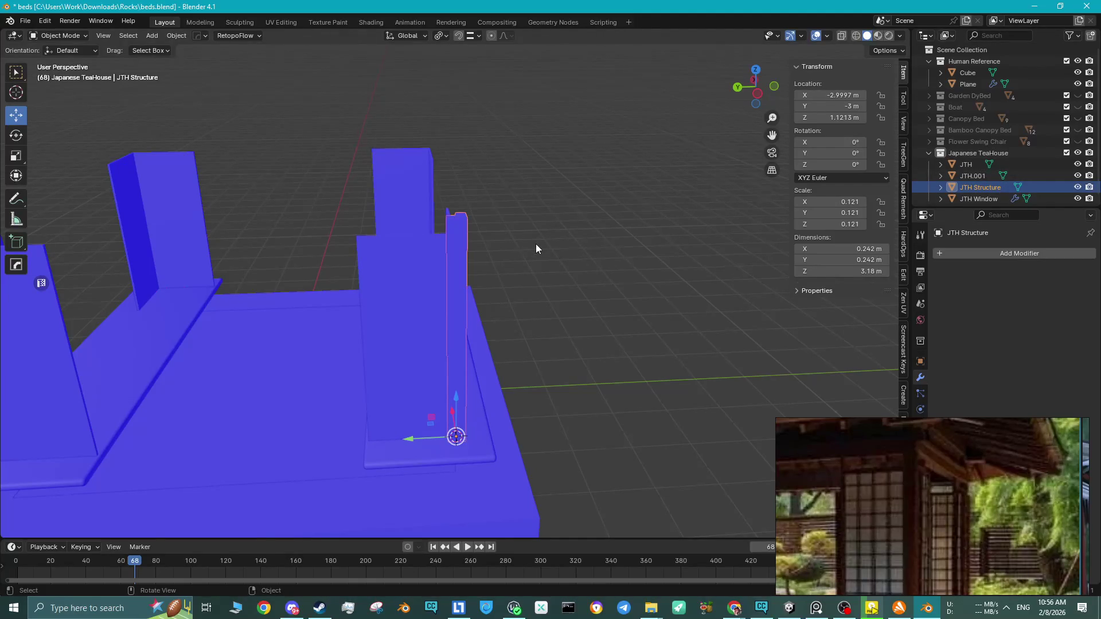
{"action": "mouse_move", "coordinate": [364, 265]}
{"action": "middle_mouse_down"}
{"action": "mouse_move", "coordinate": [389, 273]}
{"action": "mouse_move", "coordinate": [418, 256]}
{"action": "mouse_move", "coordinate": [421, 283]}
{"action": "mouse_move", "coordinate": [408, 287]}
{"action": "middle_mouse_up"}
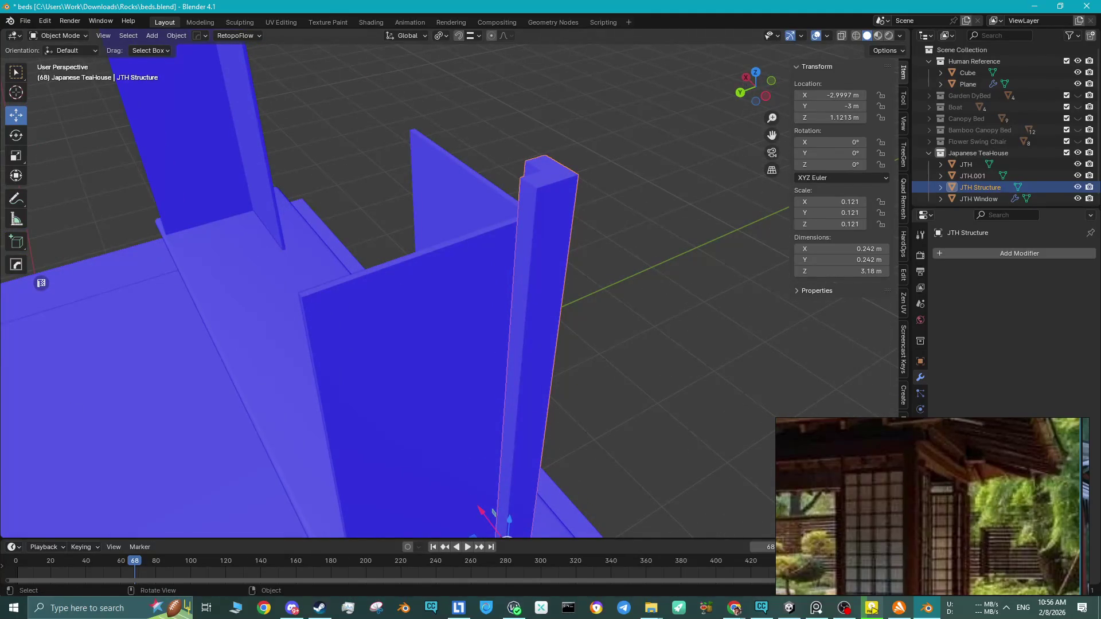
Switch to the reference image viewer and zoom out to see the whole teahouse photo.
{"action": "left_click", "coordinate": [871, 609]}
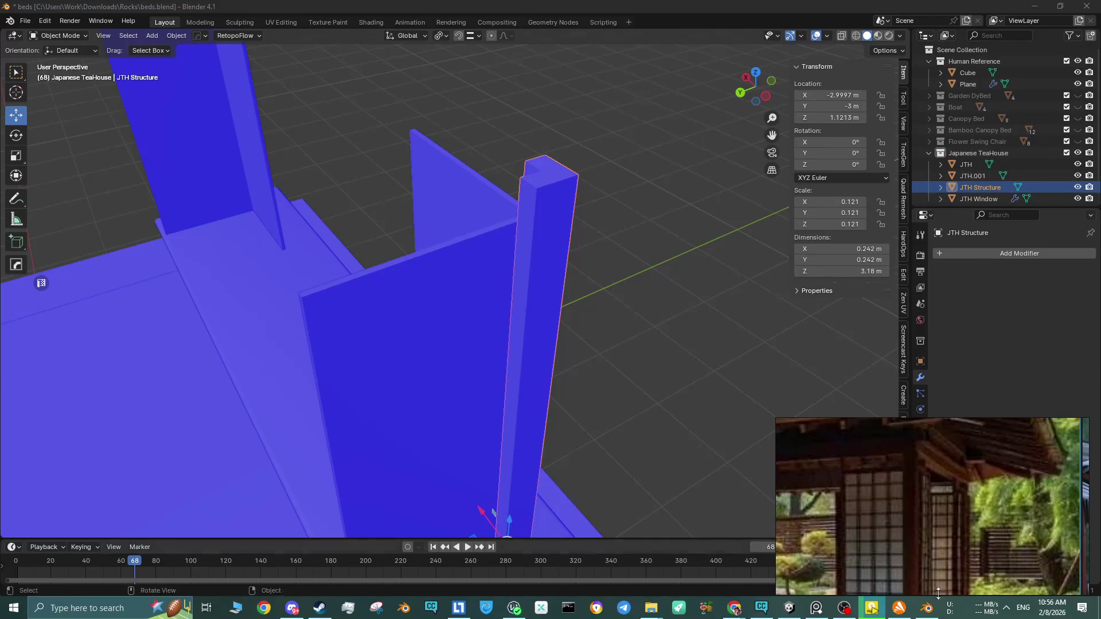
{"action": "scroll", "coordinate": [961, 506], "scroll_direction": "down", "scroll_amount": 5}
{"action": "scroll", "coordinate": [958, 500], "scroll_direction": "down", "scroll_amount": 5}
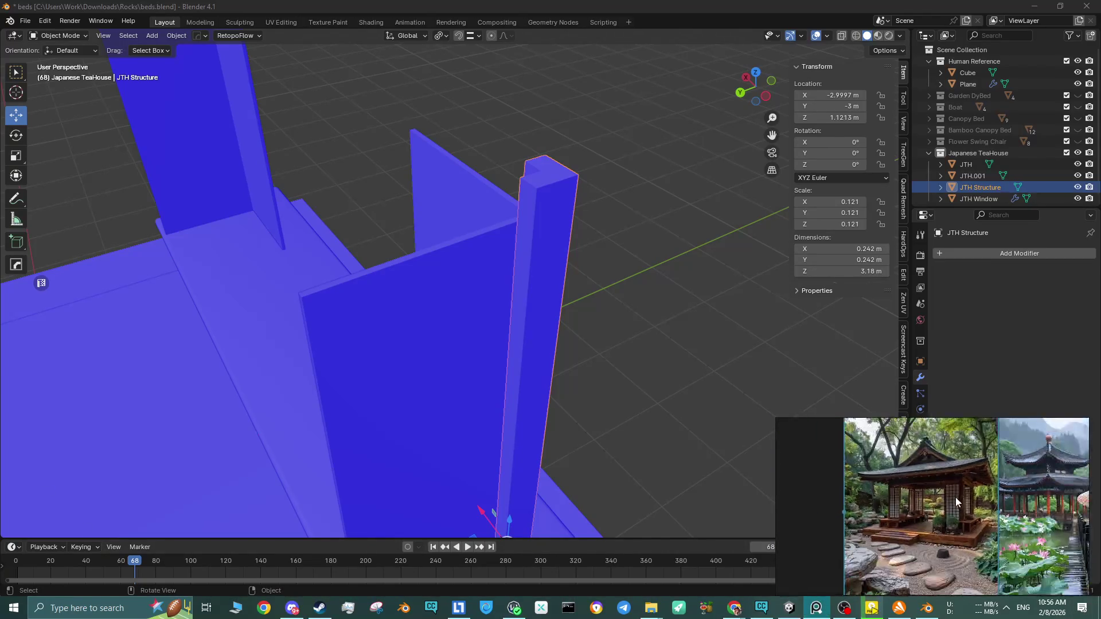
{"action": "scroll", "coordinate": [907, 514], "scroll_direction": "up", "scroll_amount": 4}
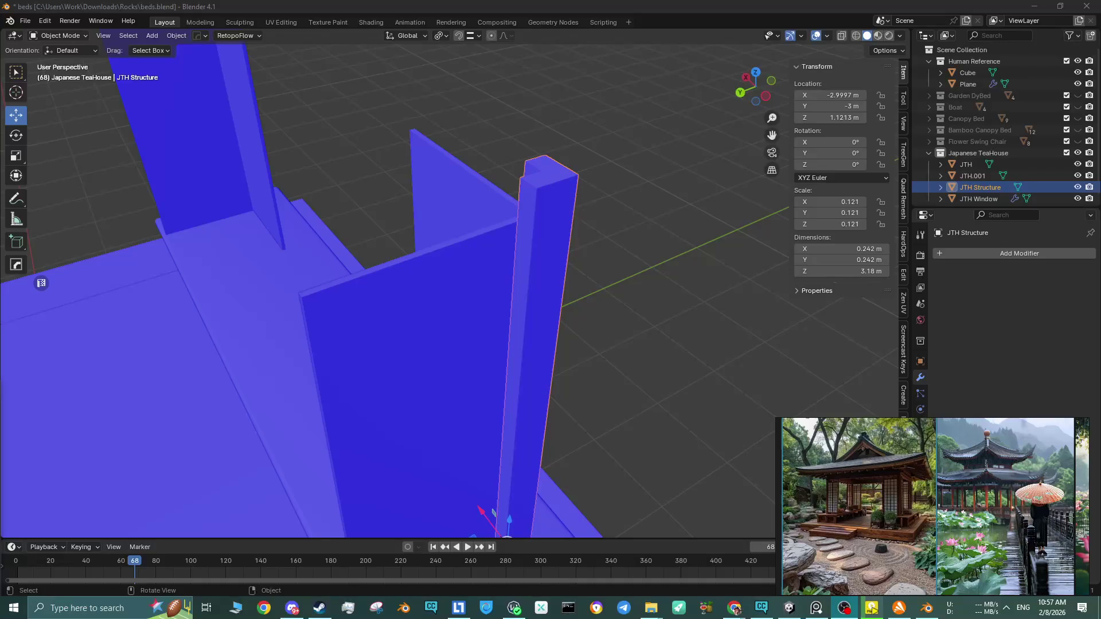
{"action": "left_click", "coordinate": [1082, 608]}
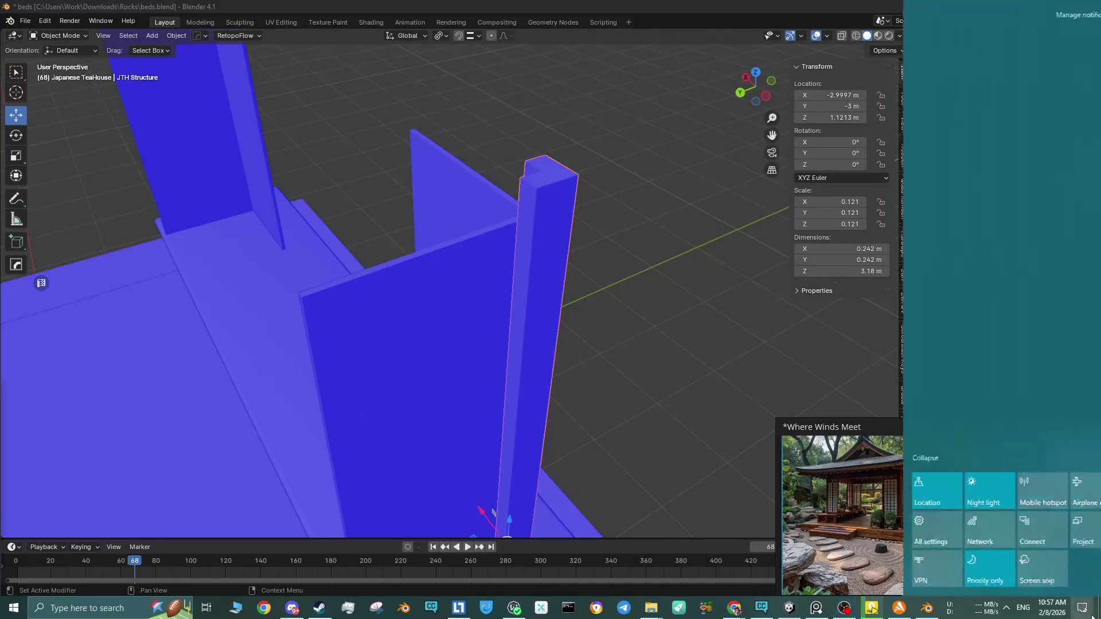
{"action": "left_click", "coordinate": [1072, 459]}
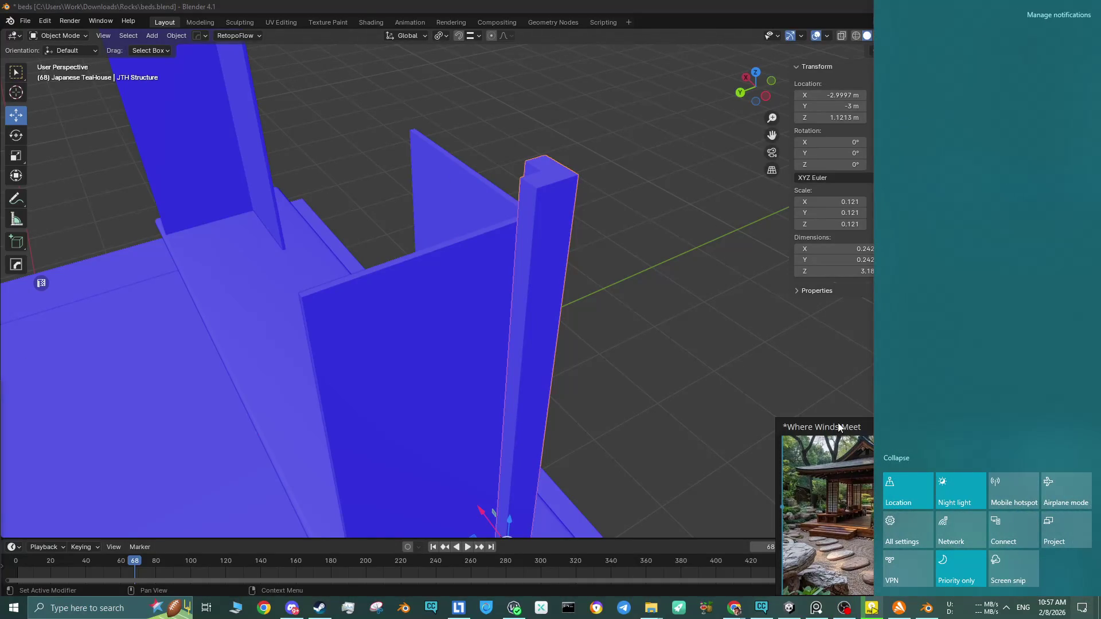
{"action": "left_click", "coordinate": [842, 431]}
{"action": "mouse_move", "coordinate": [514, 305]}
{"action": "middle_mouse_down"}
{"action": "mouse_move", "coordinate": [411, 265]}
{"action": "mouse_move", "coordinate": [569, 280]}
{"action": "mouse_move", "coordinate": [423, 240]}
{"action": "mouse_move", "coordinate": [457, 246]}
{"action": "middle_mouse_up"}
{"action": "left_click", "coordinate": [569, 280]}
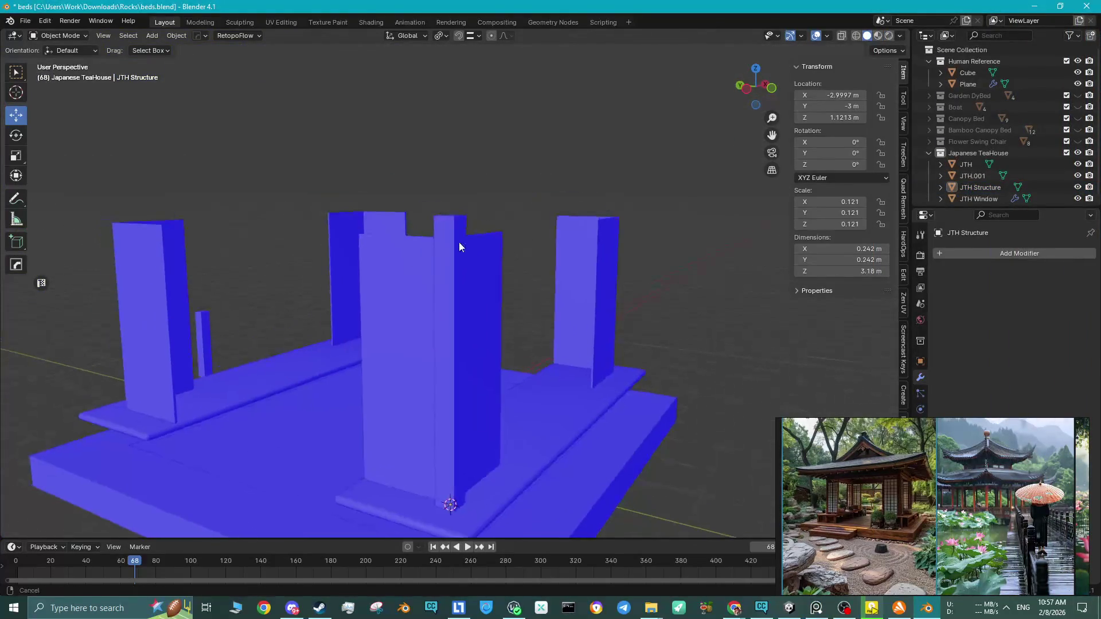
{"action": "scroll", "coordinate": [830, 470], "scroll_direction": "up", "scroll_amount": 2}
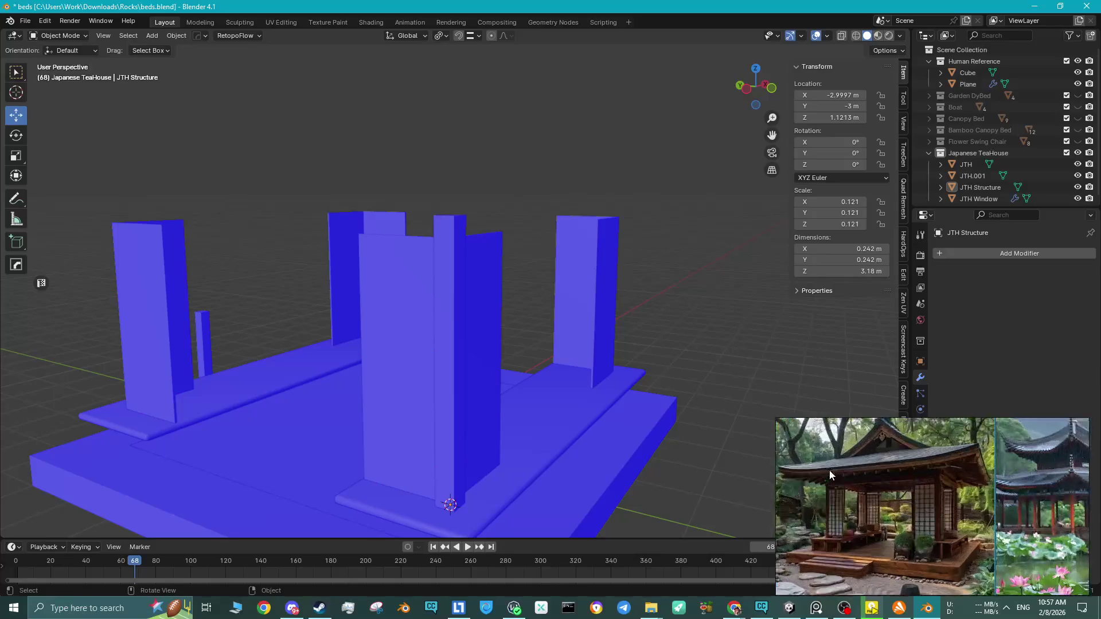
{"action": "scroll", "coordinate": [831, 470], "scroll_direction": "up", "scroll_amount": 1}
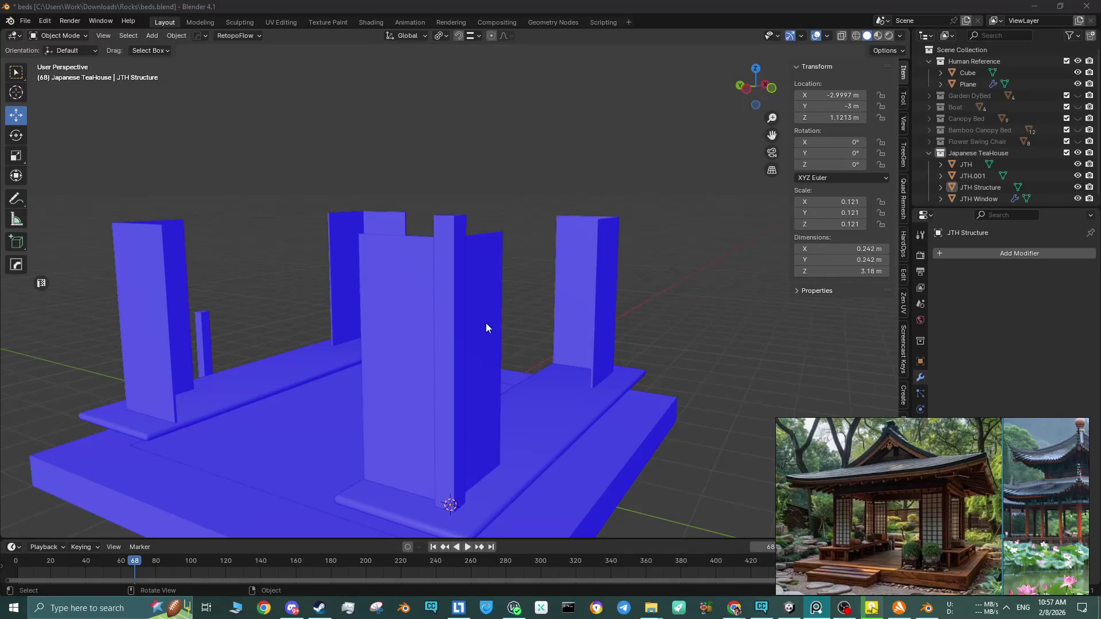
{"action": "scroll", "coordinate": [486, 322], "scroll_direction": "down", "scroll_amount": 2}
{"action": "middle_click_drag", "start_coordinate": [491, 324], "coordinate": [501, 327]}
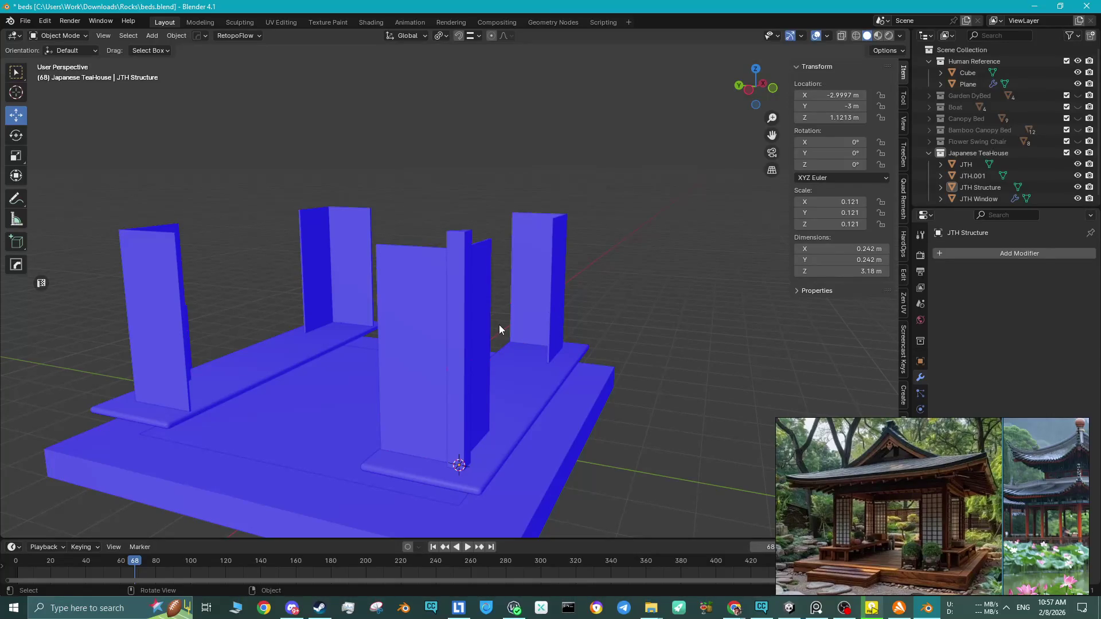
{"action": "mouse_move", "coordinate": [499, 330]}
{"action": "middle_mouse_down"}
{"action": "mouse_move", "coordinate": [518, 320]}
{"action": "mouse_move", "coordinate": [543, 326]}
{"action": "mouse_move", "coordinate": [508, 297]}
{"action": "mouse_move", "coordinate": [476, 323]}
{"action": "mouse_move", "coordinate": [449, 295]}
{"action": "mouse_move", "coordinate": [470, 285]}
{"action": "middle_mouse_up"}
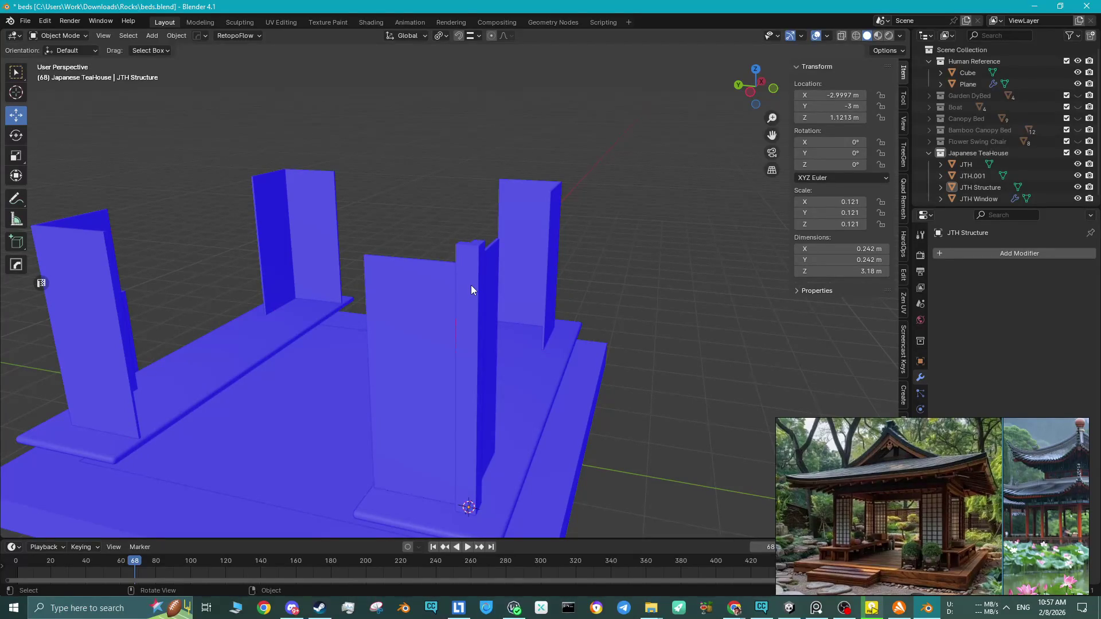
{"action": "scroll", "coordinate": [894, 453], "scroll_direction": "up", "scroll_amount": 5}
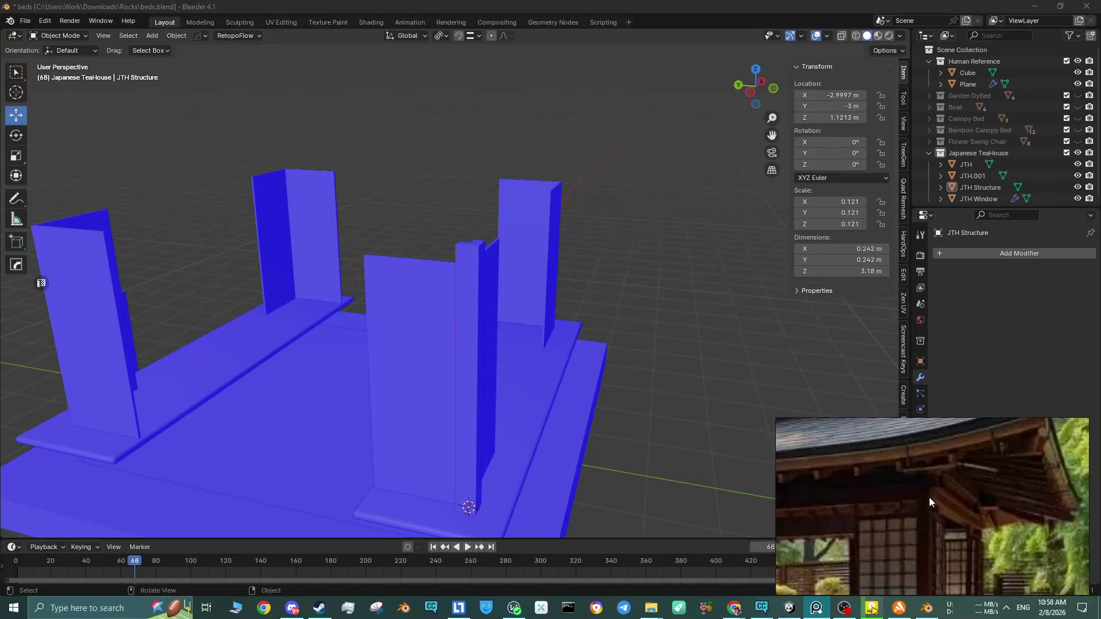
{"action": "scroll", "coordinate": [929, 497], "scroll_direction": "down", "scroll_amount": 3}
{"action": "middle_click_drag", "start_coordinate": [913, 501], "coordinate": [979, 497]}
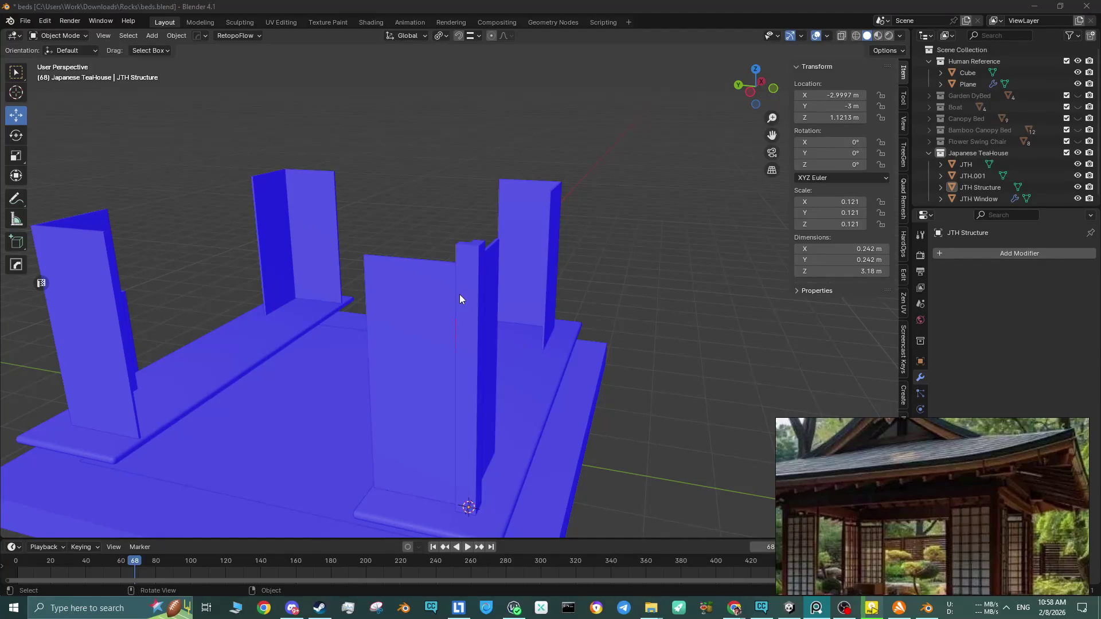
{"action": "mouse_move", "coordinate": [459, 298]}
{"action": "middle_mouse_down"}
{"action": "mouse_move", "coordinate": [511, 317]}
{"action": "mouse_move", "coordinate": [513, 291]}
{"action": "middle_mouse_up"}
{"action": "left_click", "coordinate": [512, 287]}
{"action": "key", "text": "Tab"}
{"action": "left_click", "coordinate": [514, 288]}
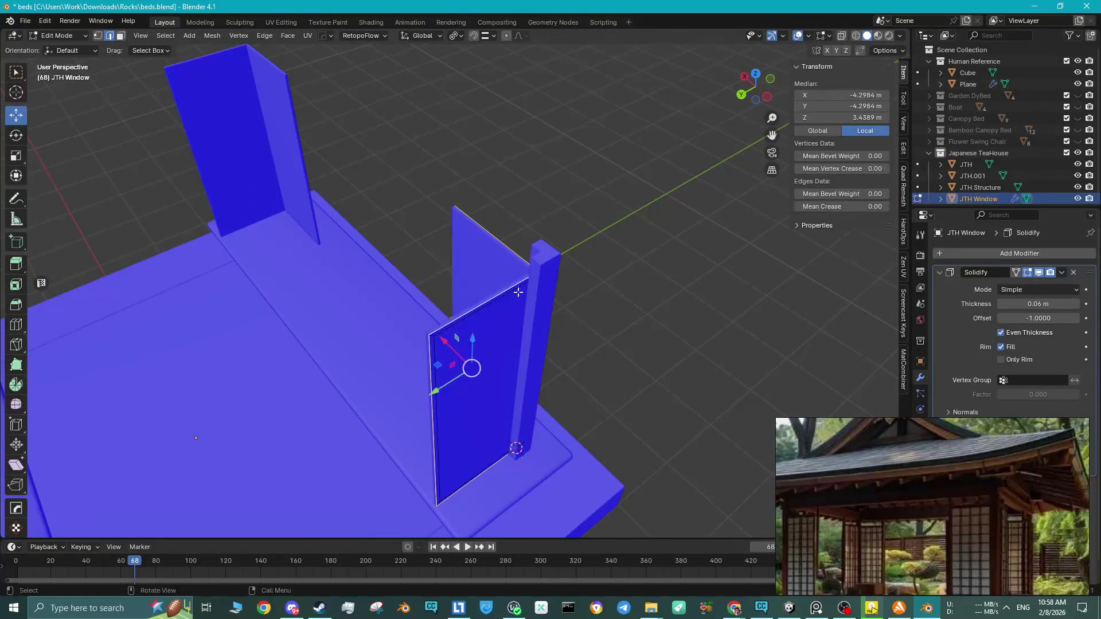
{"action": "left_click", "coordinate": [514, 288]}
{"action": "left_click", "coordinate": [523, 261], "text": "alt"}
{"action": "mouse_move", "coordinate": [523, 261]}
{"action": "middle_mouse_down"}
{"action": "mouse_move", "coordinate": [550, 326]}
{"action": "mouse_move", "coordinate": [411, 281]}
{"action": "mouse_move", "coordinate": [406, 249]}
{"action": "middle_mouse_up"}
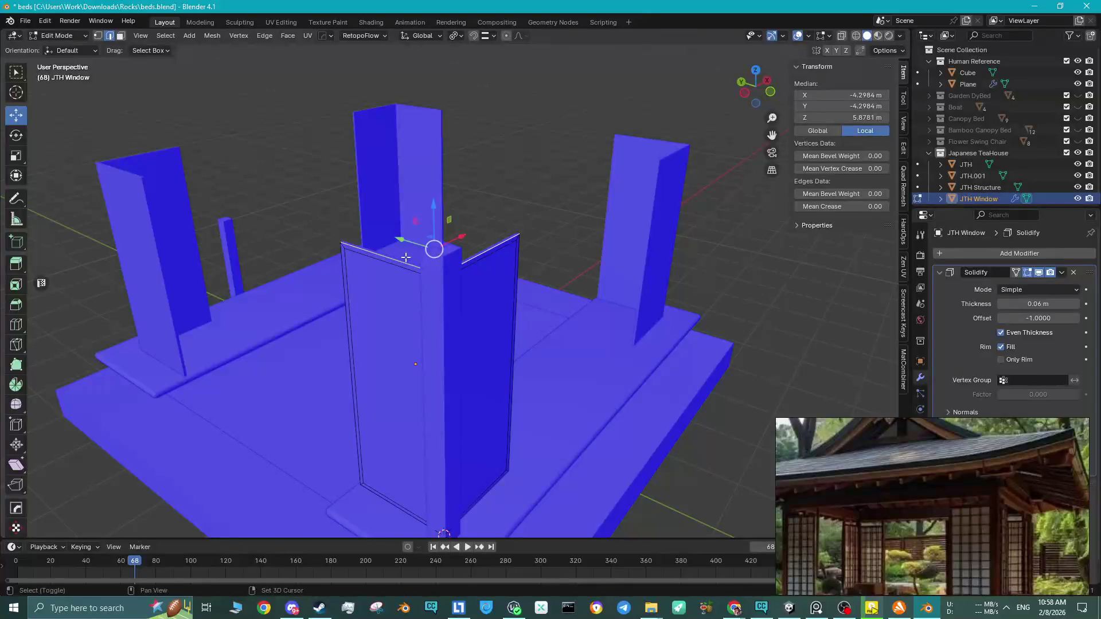
{"action": "key", "text": "shift+d"}
{"action": "right_click", "coordinate": [424, 231]}
{"action": "key", "text": "g"}
{"action": "key", "text": "z"}
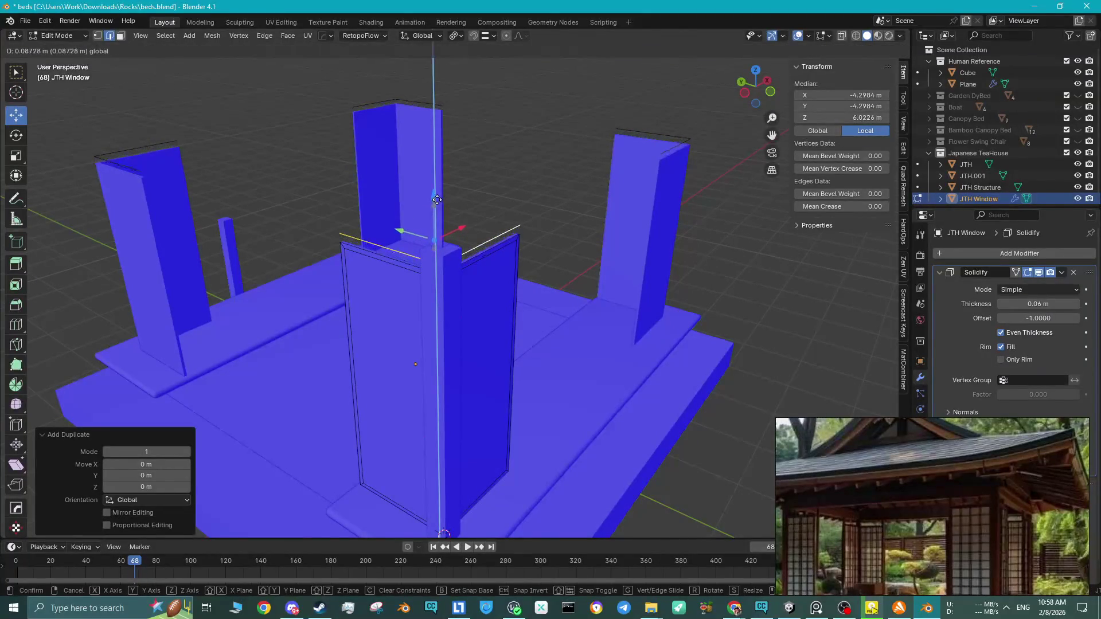
{"action": "left_click", "coordinate": [437, 201]}
{"action": "key", "text": "p"}
{"action": "left_click", "coordinate": [437, 200]}
{"action": "key", "text": "Tab"}
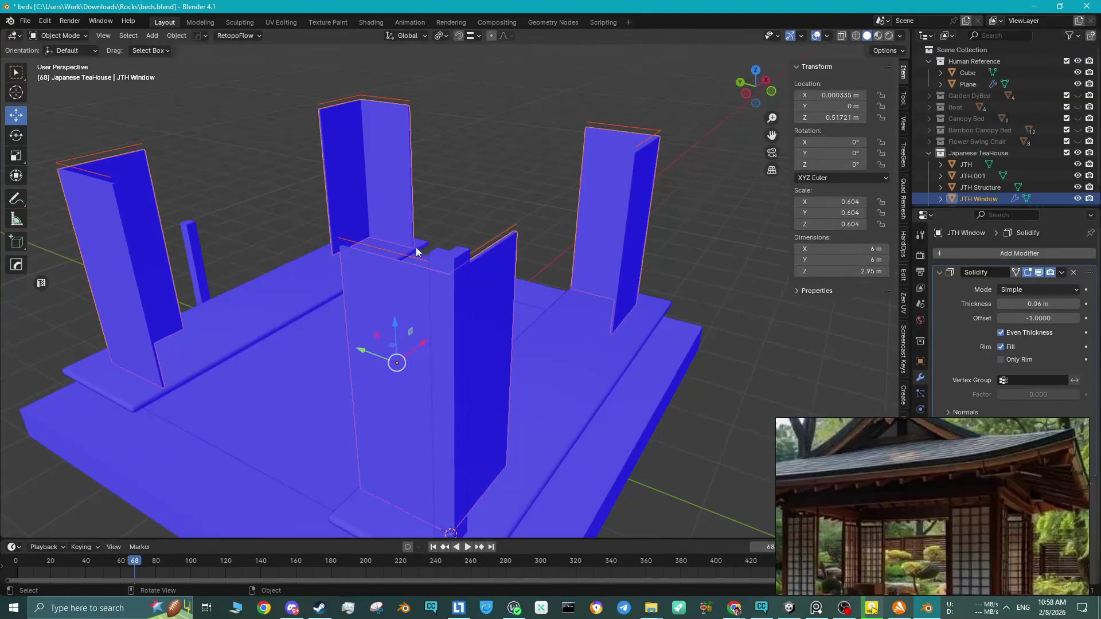
{"action": "left_click", "coordinate": [417, 253]}
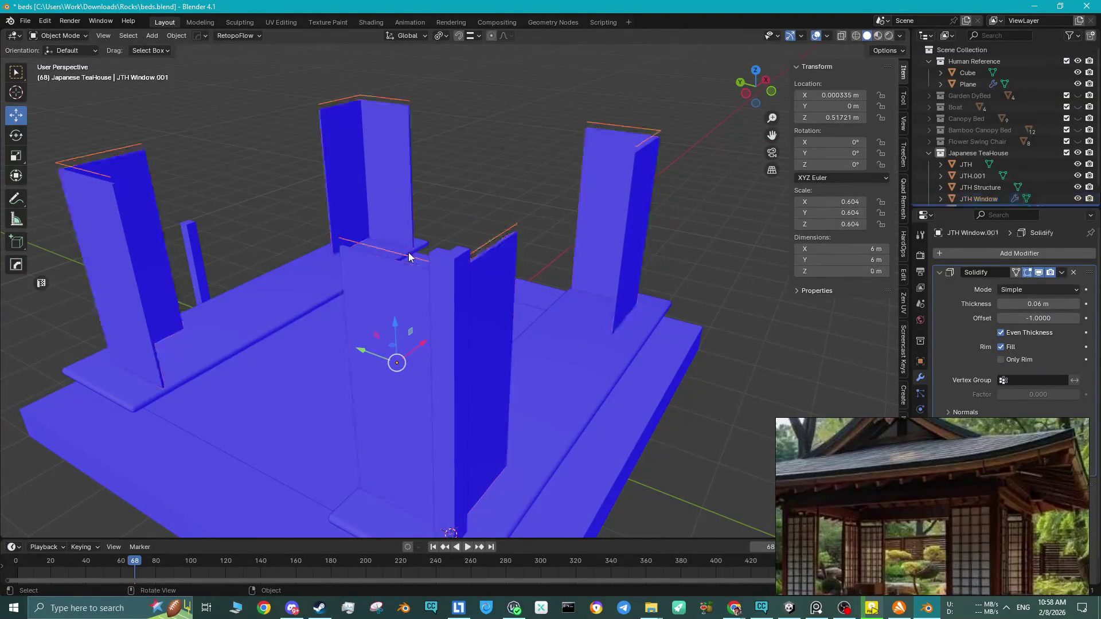
{"action": "left_click", "coordinate": [1071, 272]}
{"action": "left_click", "coordinate": [1070, 272]}
{"action": "key", "text": "ctrl+z"}
{"action": "middle_click_drag", "start_coordinate": [601, 307], "coordinate": [478, 275]}
{"action": "key", "text": "Tab"}
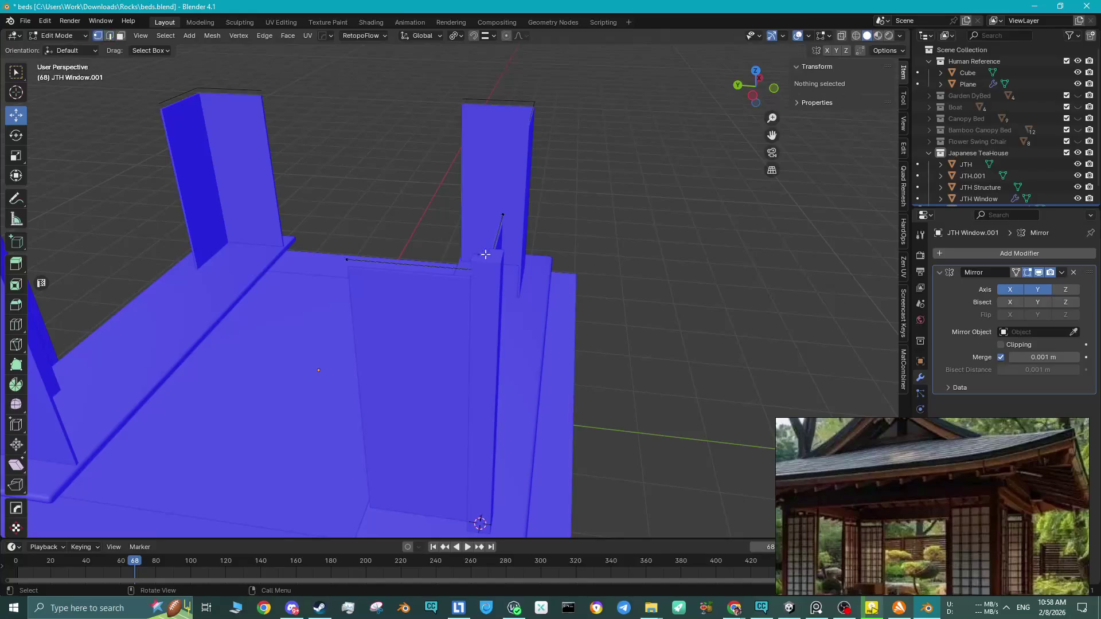
{"action": "left_click", "coordinate": [503, 215]}
{"action": "middle_click_drag", "start_coordinate": [463, 214], "coordinate": [447, 194]}
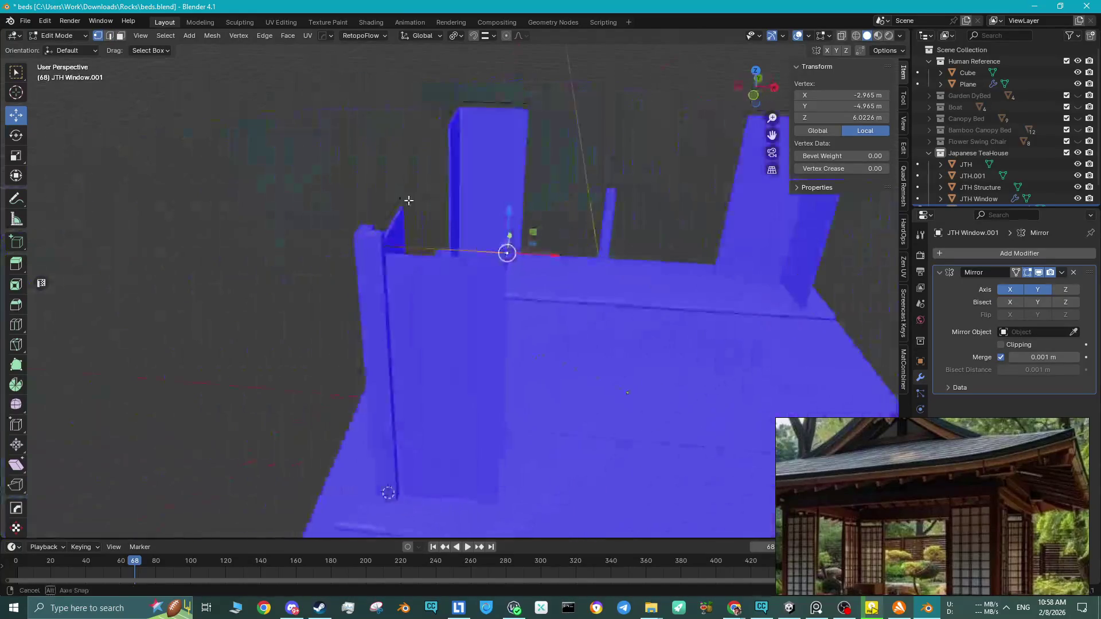
{"action": "left_click", "coordinate": [1074, 273]}
{"action": "middle_click_drag", "start_coordinate": [536, 303], "coordinate": [623, 264]}
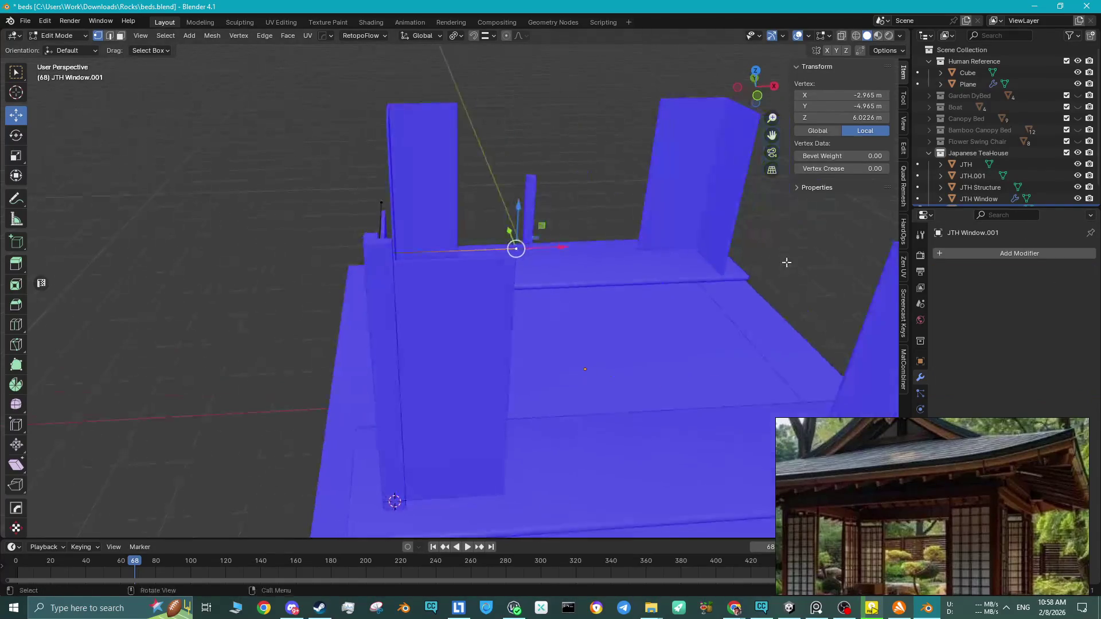
{"action": "key", "text": "Tab"}
{"action": "key", "text": "Delete"}
{"action": "left_click", "coordinate": [606, 328]}
{"action": "key", "text": "Tab"}
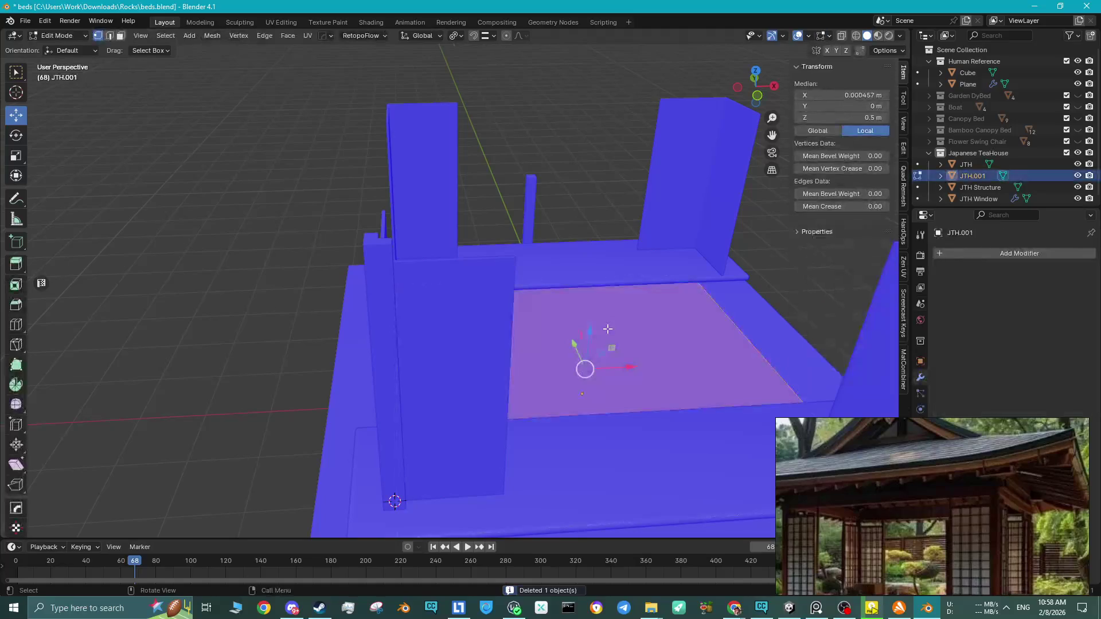
{"action": "middle_click_drag", "start_coordinate": [601, 346], "coordinate": [436, 189]}
{"action": "key", "text": "Tab"}
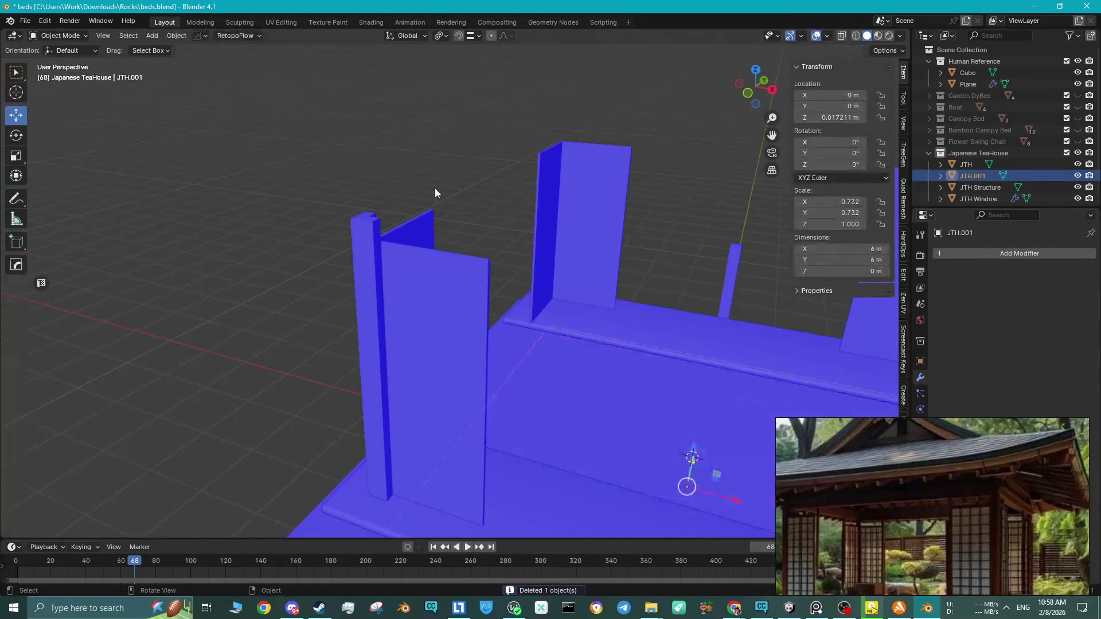
{"action": "key", "text": "shift+a"}
Add a new plane and raise it up to roof height.
{"action": "mouse_move", "coordinate": [434, 188]}
{"action": "left_click", "coordinate": [479, 190]}
{"action": "left_click_drag", "start_coordinate": [702, 424], "coordinate": [707, 137]}
{"action": "middle_click_drag", "start_coordinate": [706, 138], "coordinate": [593, 204]}
{"action": "scroll", "coordinate": [593, 204], "scroll_direction": "down", "scroll_amount": 3}
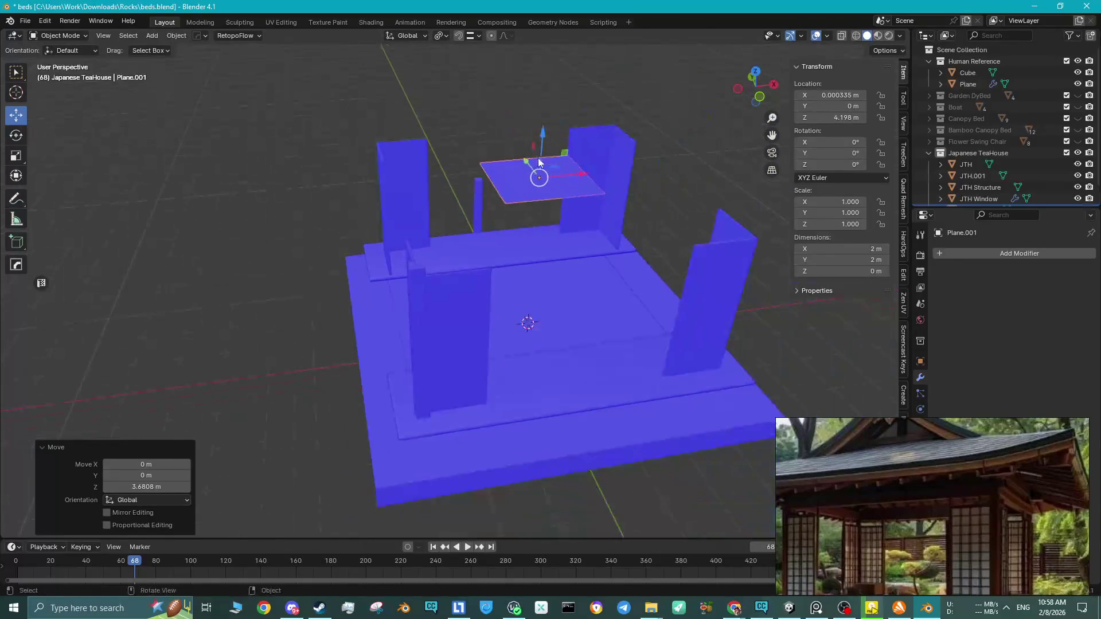
In Edit Mode, push the plane's left edge out along X and another edge 2 m along -Y.
{"action": "key", "text": "Tab"}
{"action": "key", "text": "2"}
{"action": "left_click", "coordinate": [493, 180]}
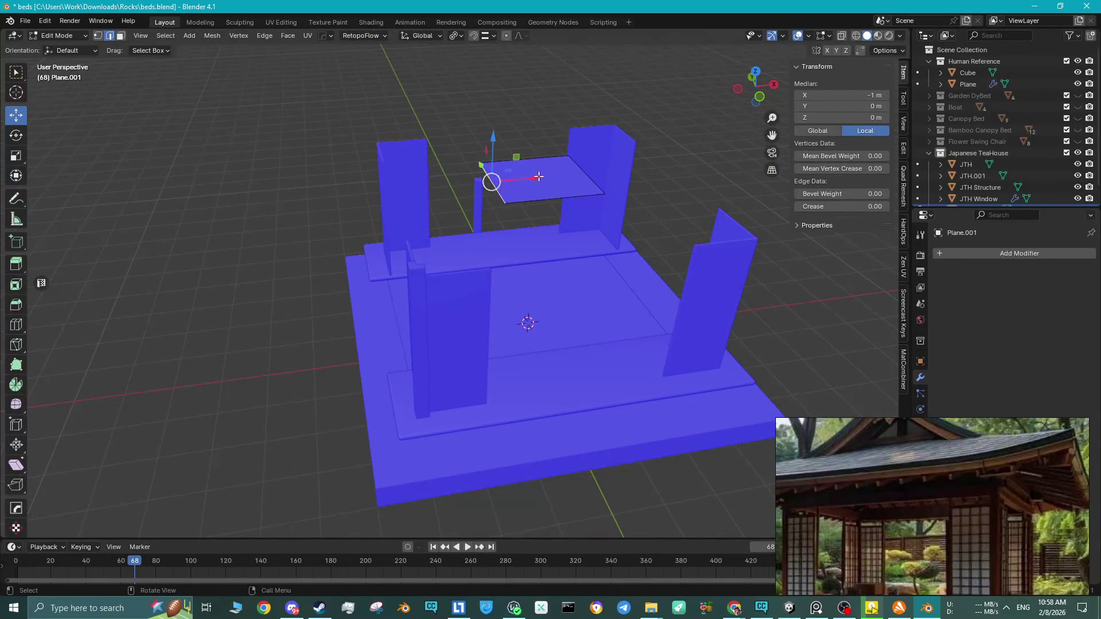
{"action": "key", "text": "g"}
{"action": "key", "text": "x"}
{"action": "left_click", "coordinate": [409, 248]}
{"action": "left_click", "coordinate": [493, 200]}
{"action": "middle_click_drag", "start_coordinate": [493, 200], "coordinate": [363, 189]}
{"action": "type", "text": "gy-2"}
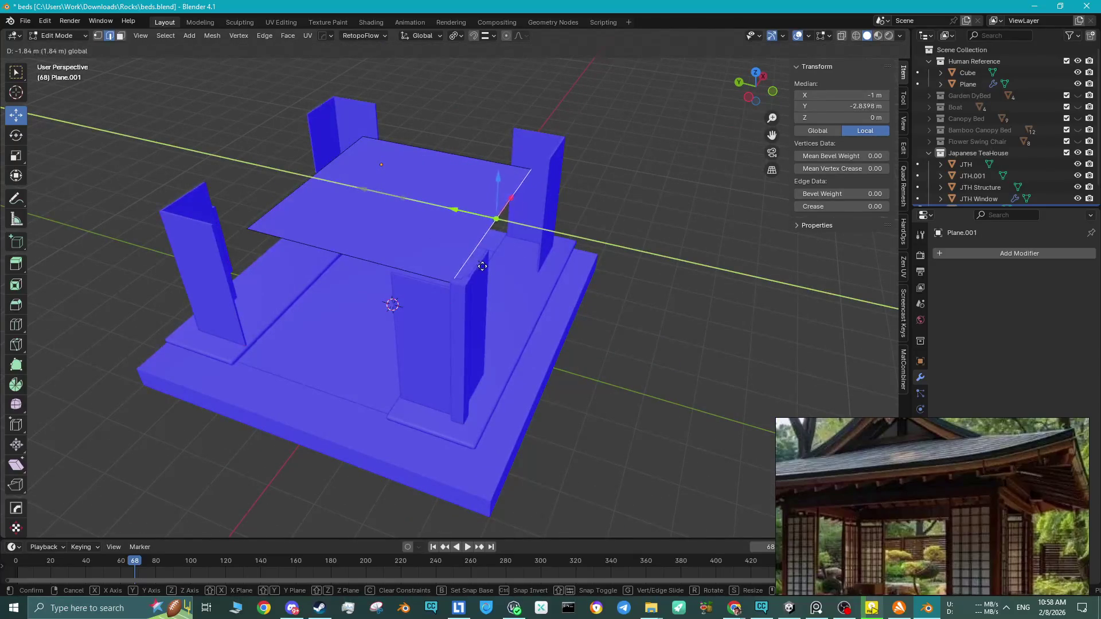
{"action": "key", "text": "Return"}
Move the opposite edge along Y and the remaining side edge 2 m along X, making the plane 6×6 m.
{"action": "mouse_move", "coordinate": [245, 226]}
{"action": "middle_mouse_down"}
{"action": "mouse_move", "coordinate": [356, 222]}
{"action": "mouse_move", "coordinate": [411, 248]}
{"action": "middle_mouse_up"}
{"action": "left_click", "coordinate": [439, 256]}
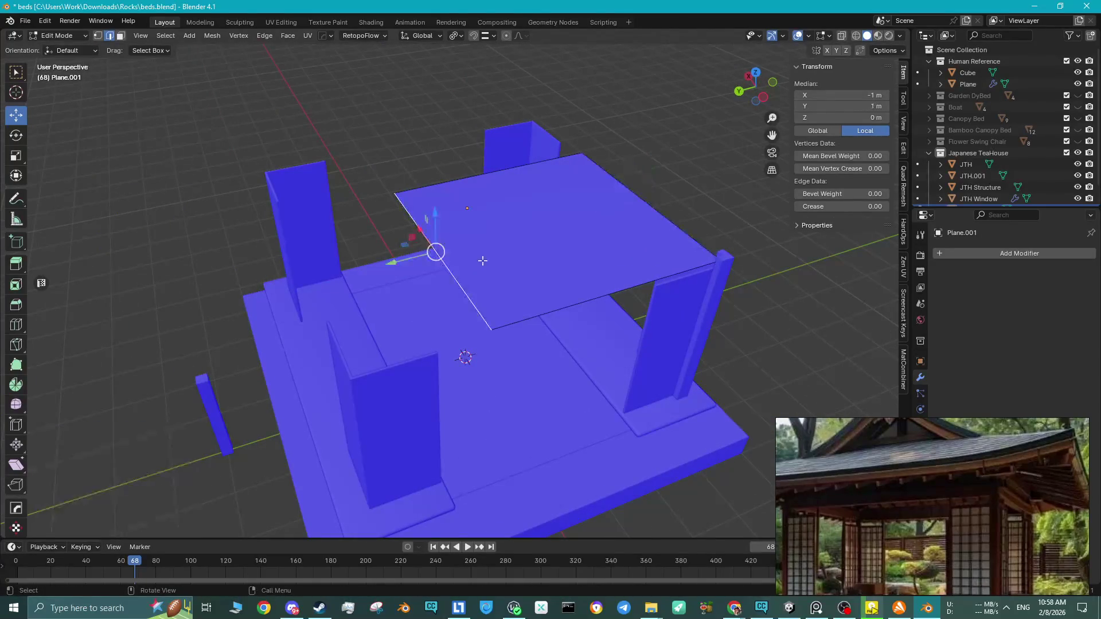
{"action": "key", "text": "g"}
{"action": "key", "text": "y"}
{"action": "left_click", "coordinate": [425, 310]}
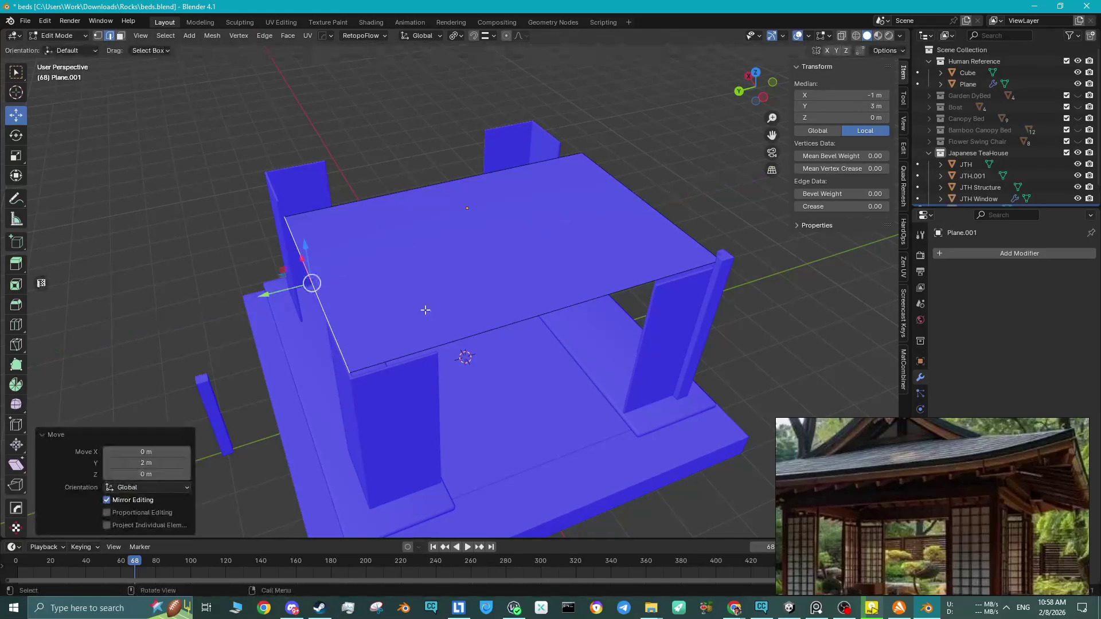
{"action": "middle_click_drag", "start_coordinate": [424, 309], "coordinate": [493, 324]}
{"action": "left_click", "coordinate": [465, 329]}
{"action": "left_click", "coordinate": [545, 276]}
{"action": "mouse_move", "coordinate": [544, 275]}
{"action": "middle_mouse_down"}
{"action": "mouse_move", "coordinate": [289, 309]}
{"action": "mouse_move", "coordinate": [528, 192]}
{"action": "mouse_move", "coordinate": [436, 241]}
{"action": "middle_mouse_up"}
{"action": "left_click", "coordinate": [436, 241]}
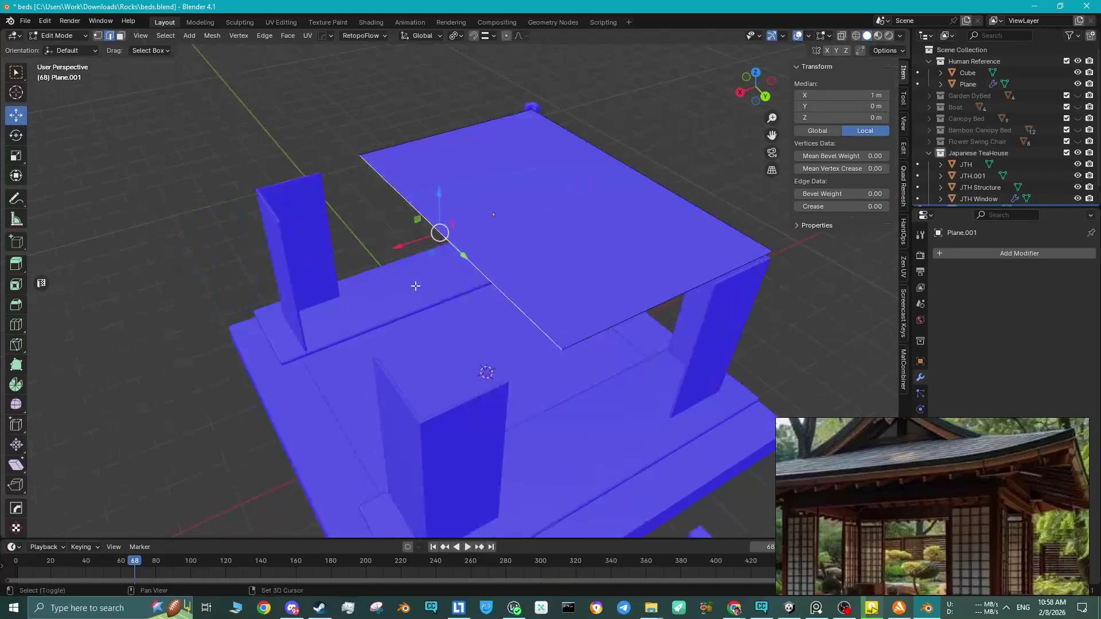
{"action": "type", "text": "gx"}
{"action": "type", "text": "2"}
{"action": "key", "text": "Return"}
{"action": "mouse_move", "coordinate": [383, 386]}
{"action": "middle_mouse_down"}
{"action": "mouse_move", "coordinate": [401, 322]}
{"action": "mouse_move", "coordinate": [445, 258]}
{"action": "mouse_move", "coordinate": [357, 252]}
{"action": "middle_mouse_up"}
Lower the whole roof plane along Z onto the wall tops.
{"action": "key", "text": "Tab"}
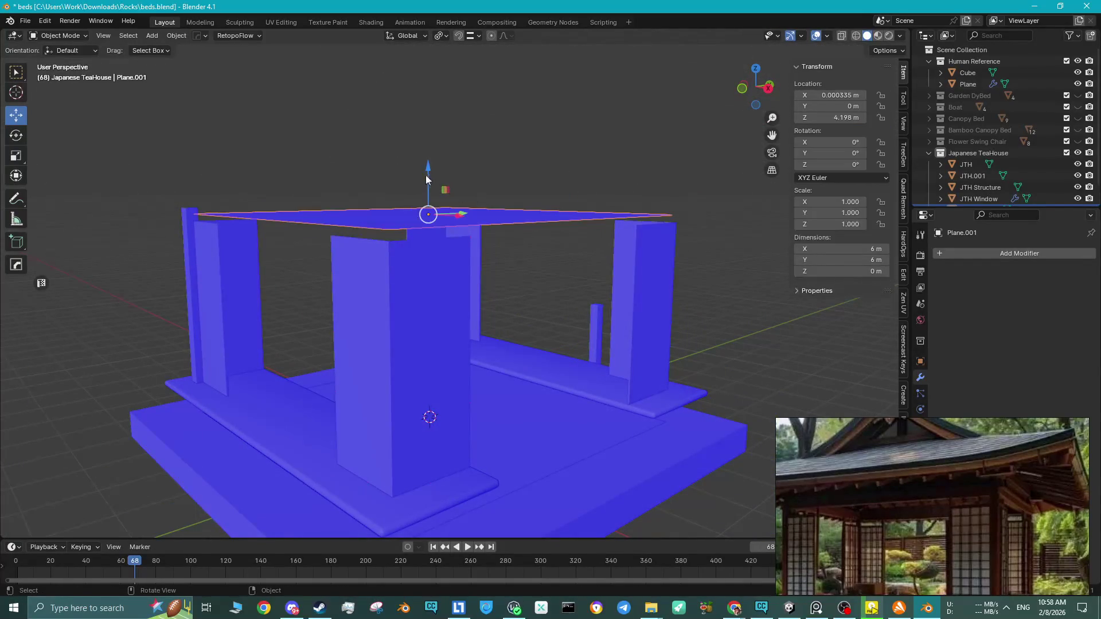
{"action": "key", "text": "g"}
{"action": "key", "text": "z"}
{"action": "left_click", "coordinate": [394, 242]}
{"action": "mouse_move", "coordinate": [298, 227]}
{"action": "middle_mouse_down"}
{"action": "mouse_move", "coordinate": [436, 259]}
{"action": "mouse_move", "coordinate": [377, 240]}
{"action": "mouse_move", "coordinate": [397, 282]}
{"action": "middle_mouse_up"}
Extrude the roof face straight up along Z to give the slab thickness.
{"action": "key", "text": "Tab"}
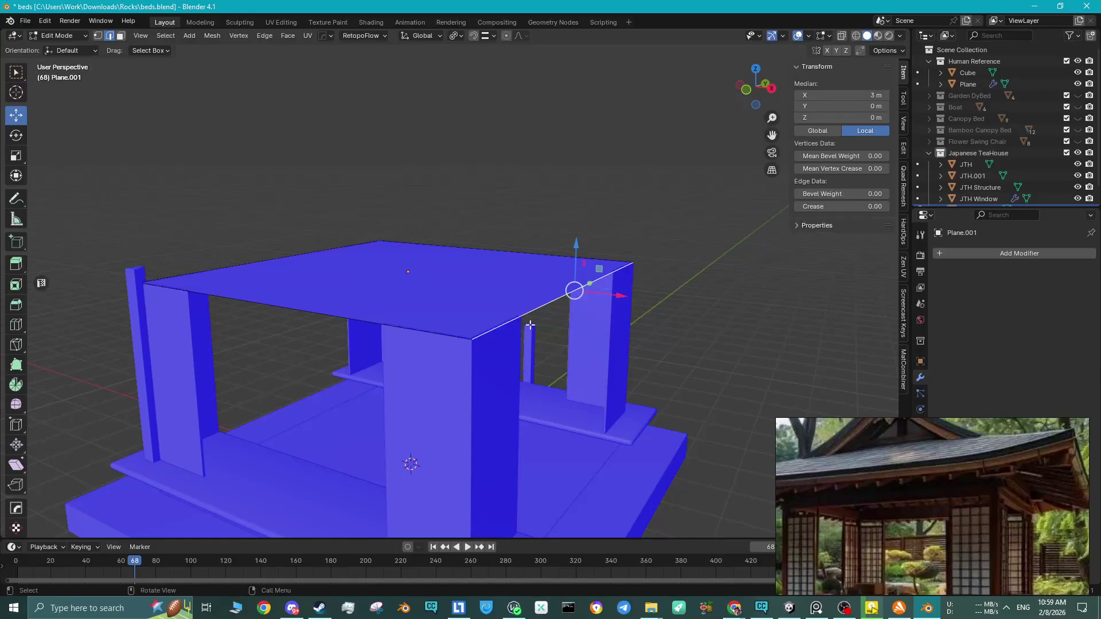
{"action": "key", "text": "g"}
{"action": "key", "text": "Escape"}
{"action": "key", "text": "3"}
{"action": "left_click", "coordinate": [505, 310]}
{"action": "key", "text": "e"}
{"action": "key", "text": "z"}
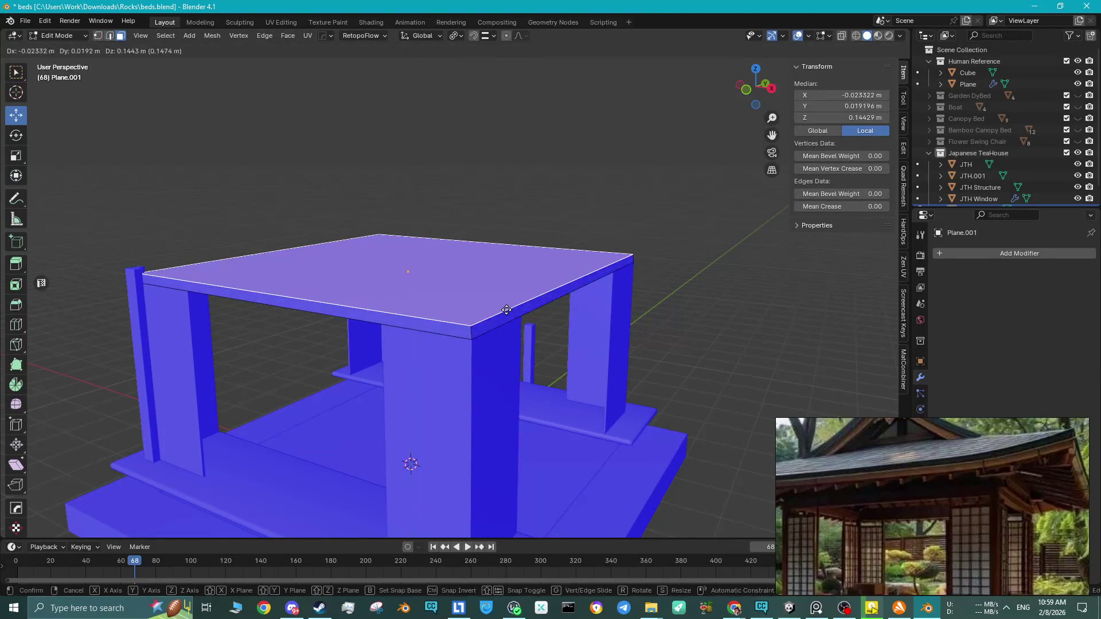
{"action": "key", "text": "z"}
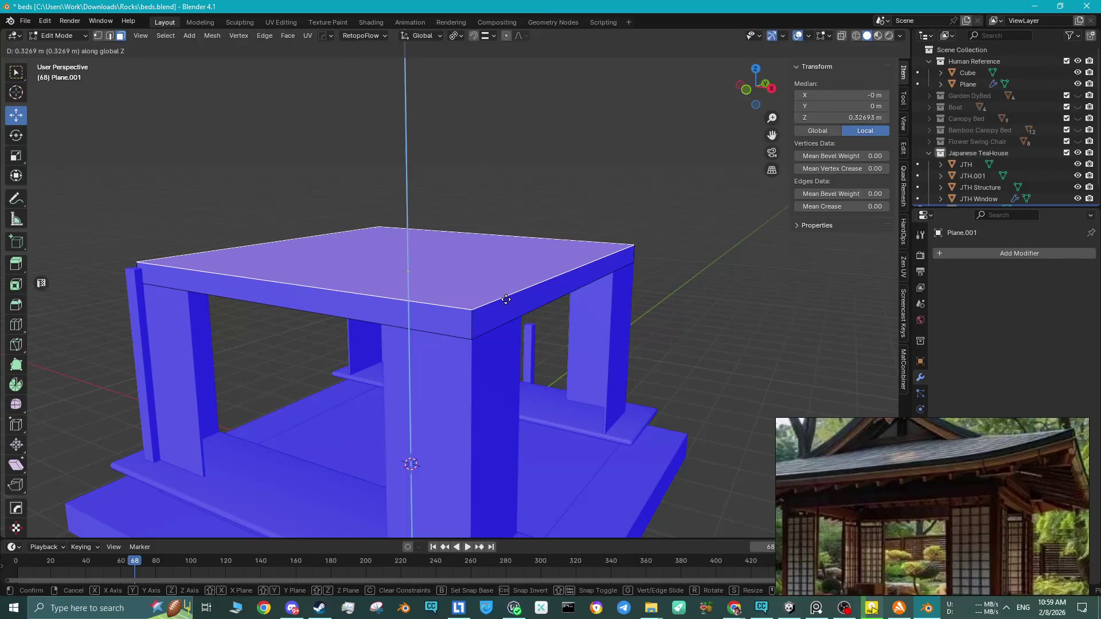
Set the roof slab thickness to about 0.366 m and select its long side face.
{"action": "left_click", "coordinate": [505, 296]}
{"action": "middle_click_drag", "start_coordinate": [504, 294], "coordinate": [621, 298]}
{"action": "middle_click_drag", "start_coordinate": [514, 248], "coordinate": [534, 276]}
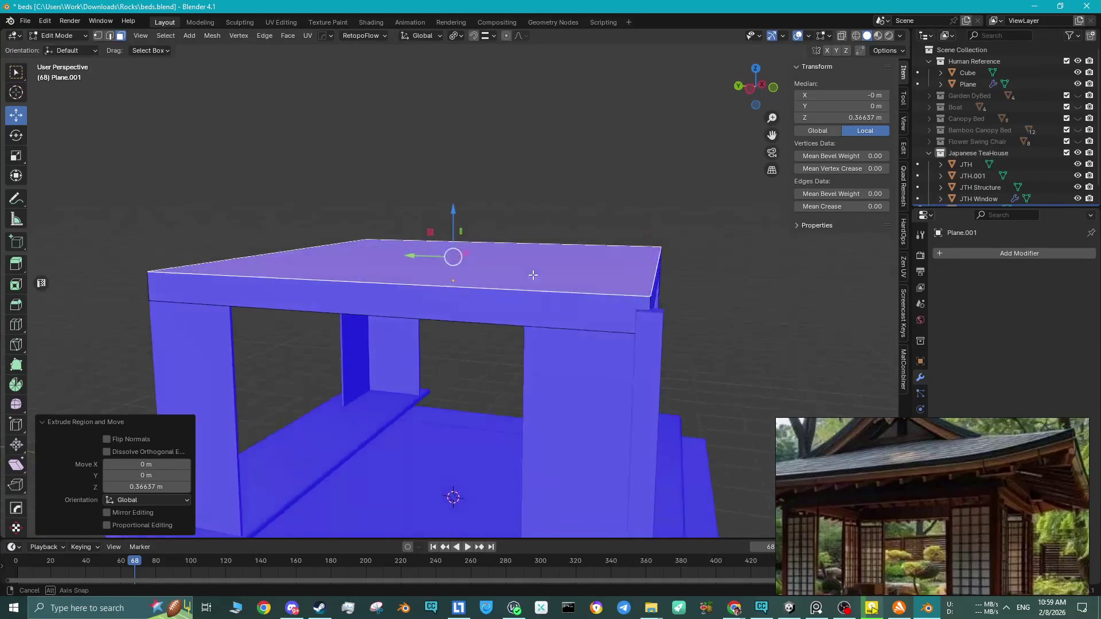
{"action": "middle_click_drag", "start_coordinate": [610, 299], "coordinate": [642, 296]}
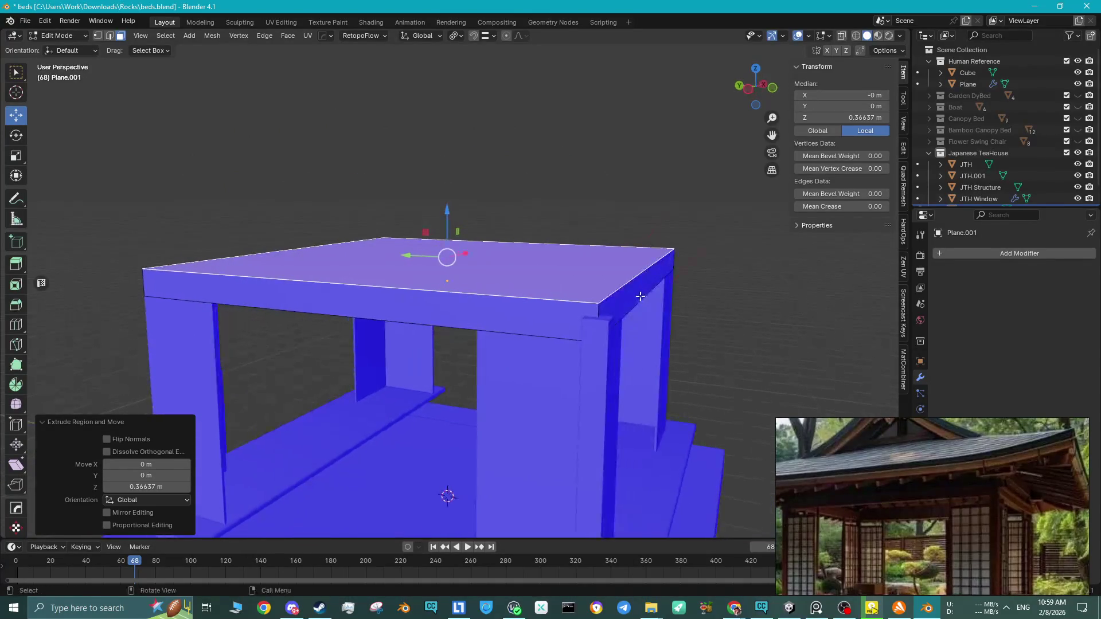
{"action": "left_click", "coordinate": [641, 297]}
{"action": "left_click", "coordinate": [609, 311]}
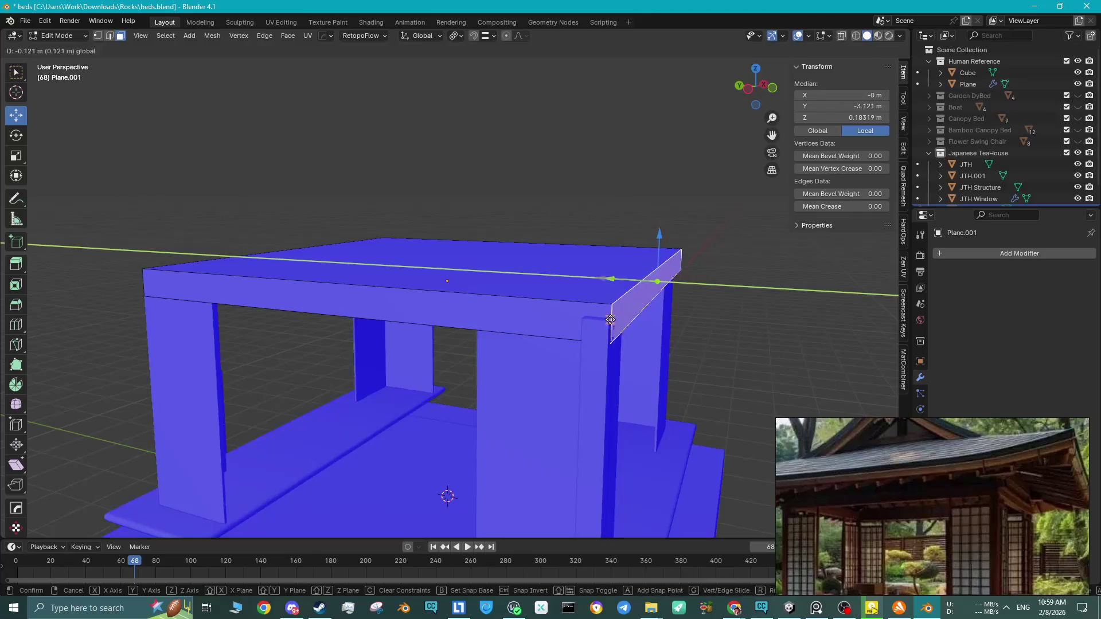
{"action": "middle_click_drag", "start_coordinate": [609, 311], "coordinate": [637, 304]}
{"action": "left_click", "coordinate": [511, 319]}
{"action": "middle_click_drag", "start_coordinate": [511, 320], "coordinate": [468, 317]}
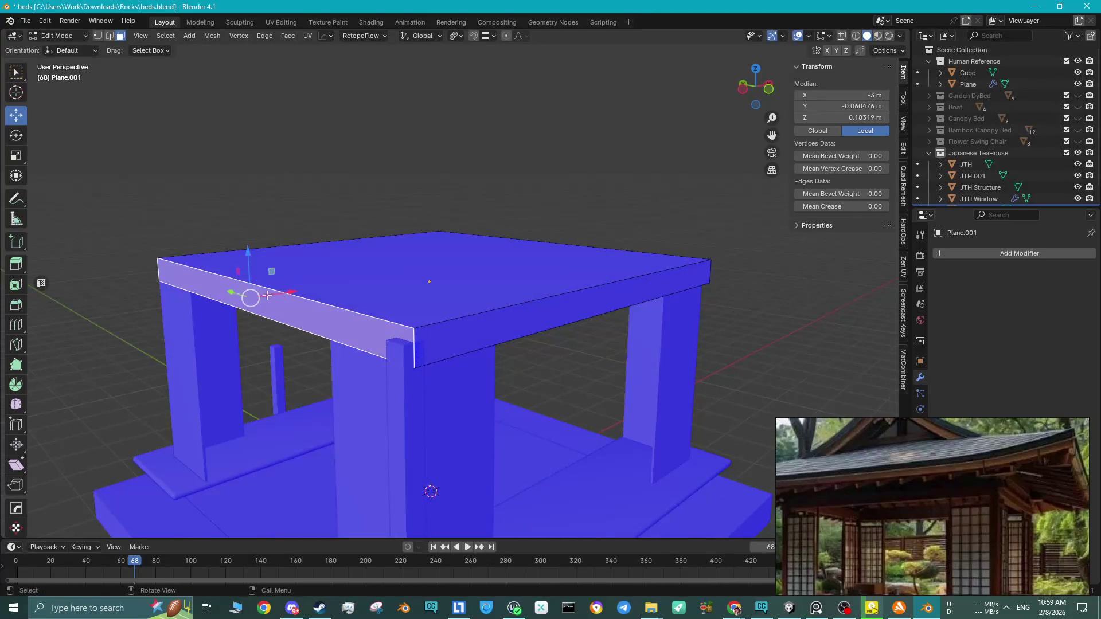
Push the slab's side face out 0.121 m along X to overhang the walls.
{"action": "key", "text": "g"}
{"action": "key", "text": "x"}
{"action": "left_click", "coordinate": [189, 332]}
{"action": "middle_click_drag", "start_coordinate": [163, 322], "coordinate": [291, 318]}
{"action": "left_click", "coordinate": [559, 327]}
{"action": "middle_click_drag", "start_coordinate": [559, 328], "coordinate": [560, 305]}
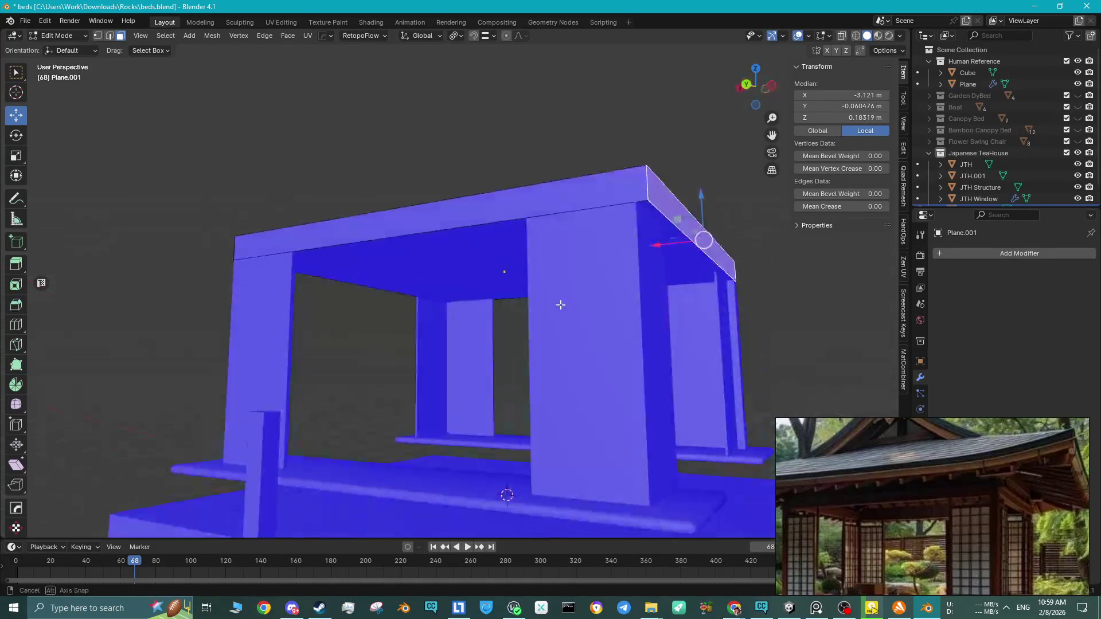
{"action": "mouse_move", "coordinate": [442, 287]}
{"action": "middle_mouse_down"}
{"action": "mouse_move", "coordinate": [367, 265]}
{"action": "mouse_move", "coordinate": [455, 274]}
{"action": "mouse_move", "coordinate": [321, 281]}
{"action": "middle_mouse_up"}
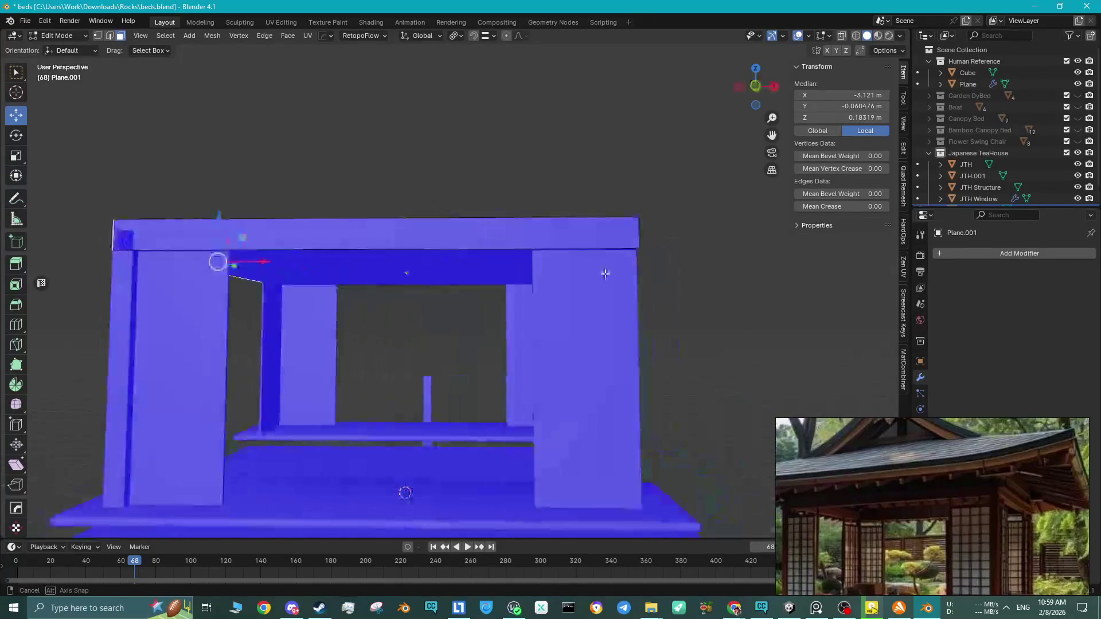
Return to Object Mode and select the JTH Structure corner post.
{"action": "key", "text": "Tab"}
{"action": "left_click", "coordinate": [114, 284]}
{"action": "right_click", "coordinate": [253, 390]}
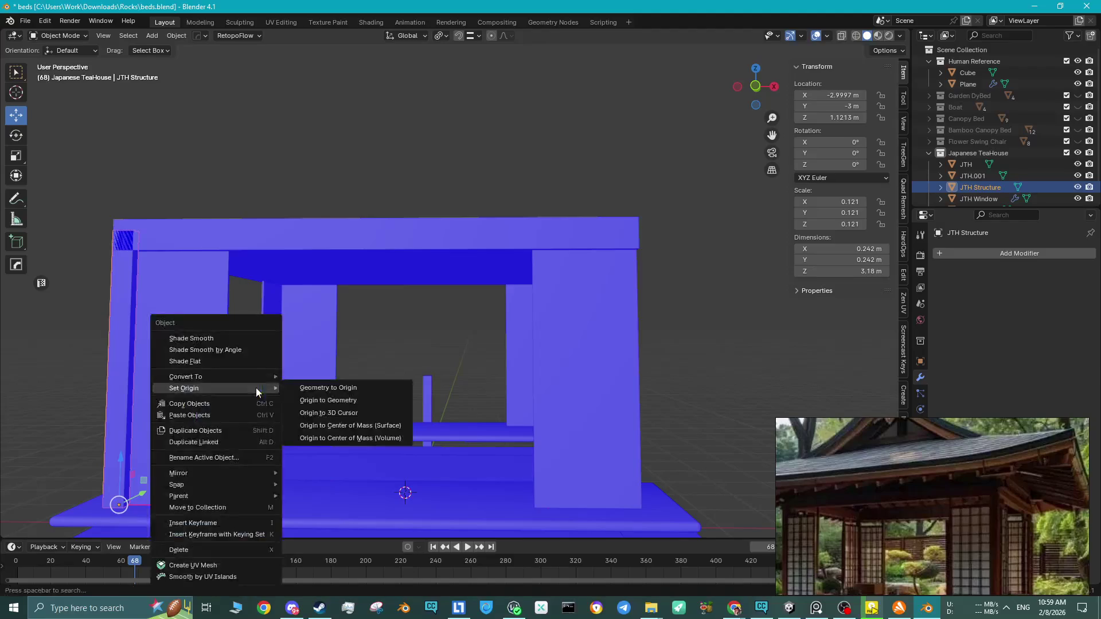
Set the JTH Structure origin to the 3D cursor and add a Mirror modifier.
{"action": "left_click", "coordinate": [320, 410]}
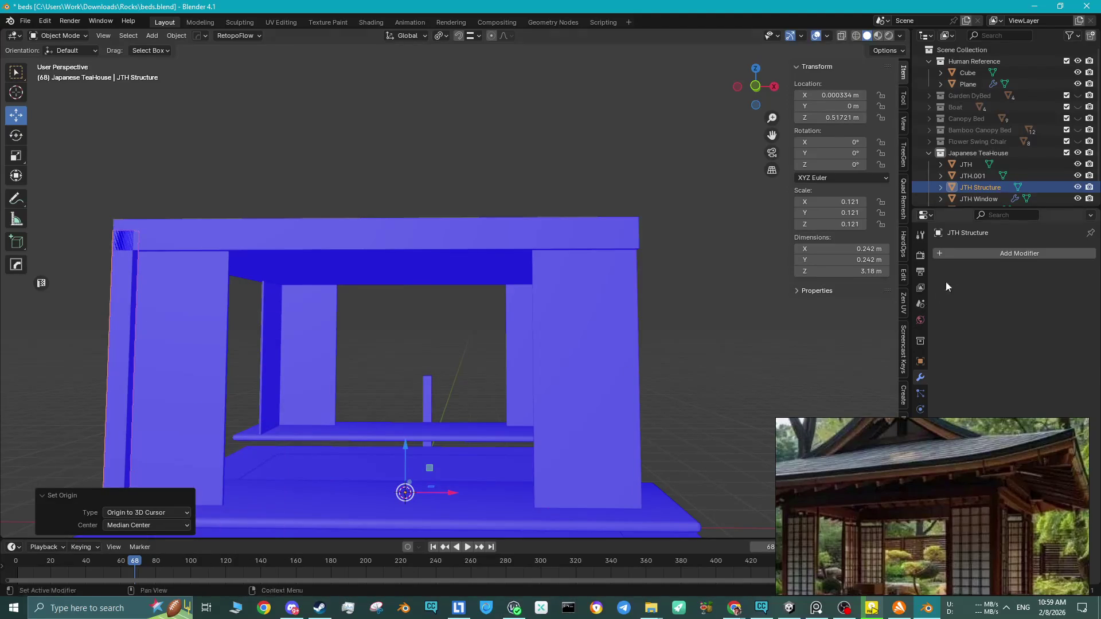
{"action": "left_click", "coordinate": [972, 255]}
{"action": "left_click", "coordinate": [990, 303]}
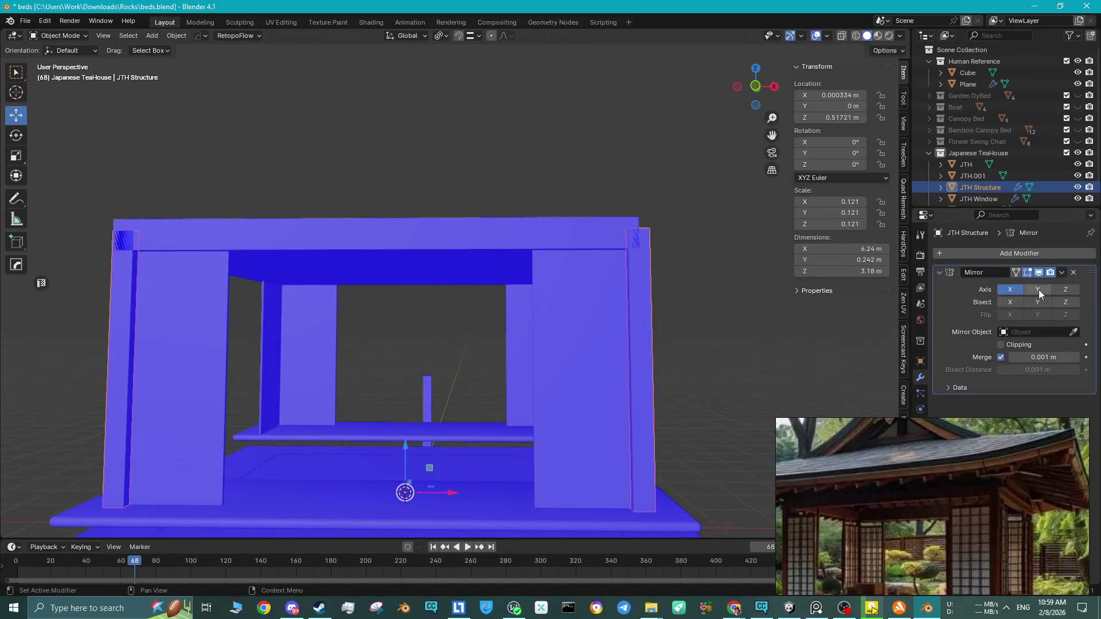
{"action": "mouse_move", "coordinate": [225, 302]}
{"action": "middle_mouse_down"}
{"action": "mouse_move", "coordinate": [324, 325]}
{"action": "mouse_move", "coordinate": [335, 317]}
{"action": "middle_mouse_up"}
Select the roof slab Plane.001 in Edit Mode and pick its front face.
{"action": "left_click", "coordinate": [178, 305]}
{"action": "key", "text": "Tab"}
{"action": "mouse_move", "coordinate": [178, 309]}
{"action": "middle_mouse_down"}
{"action": "mouse_move", "coordinate": [244, 310]}
{"action": "mouse_move", "coordinate": [440, 374]}
{"action": "middle_mouse_up"}
{"action": "left_click", "coordinate": [476, 367]}
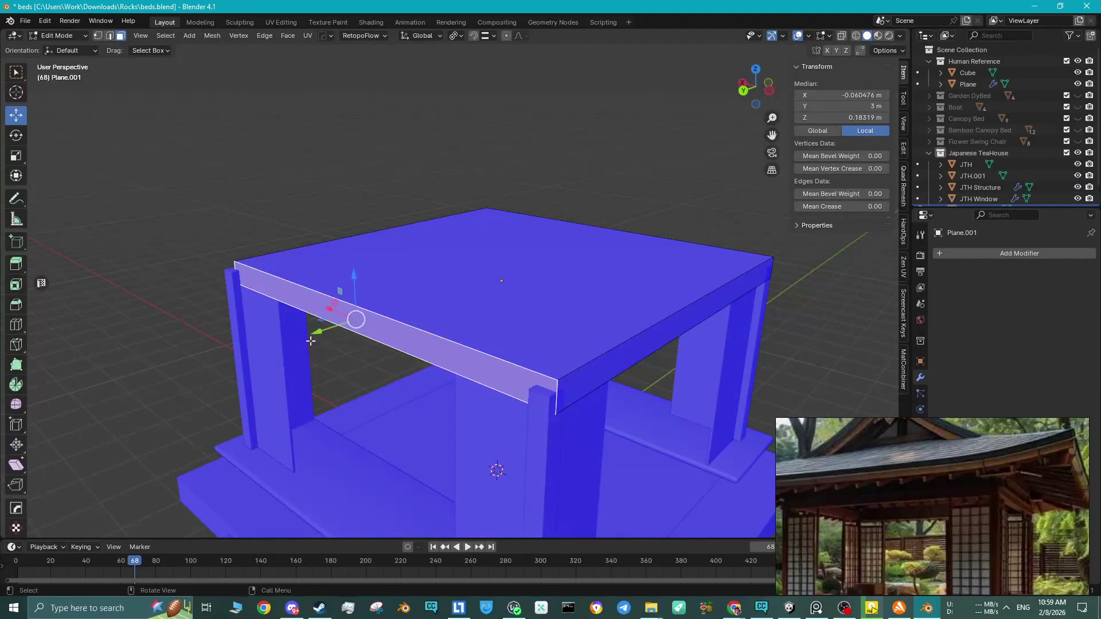
Push the slab's front face out 0.121 m along Y.
{"action": "key", "text": "g"}
{"action": "key", "text": "y"}
{"action": "left_click", "coordinate": [356, 367]}
{"action": "mouse_move", "coordinate": [355, 367]}
{"action": "middle_mouse_down"}
{"action": "mouse_move", "coordinate": [374, 361]}
{"action": "mouse_move", "coordinate": [384, 326]}
{"action": "middle_mouse_up"}
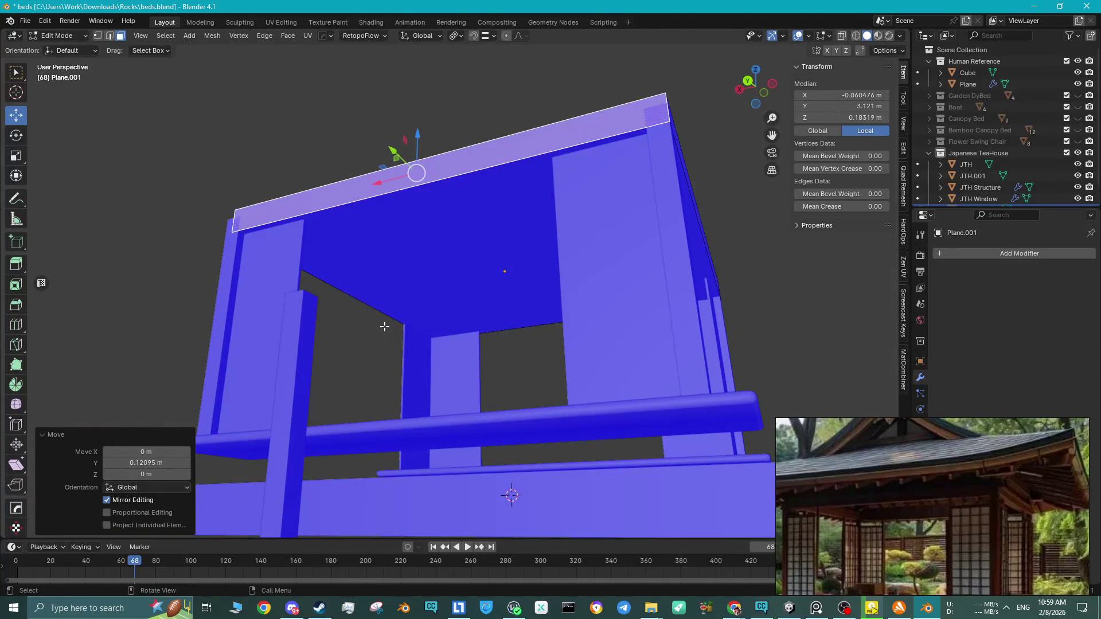
{"action": "middle_click_drag", "start_coordinate": [680, 235], "coordinate": [727, 240]}
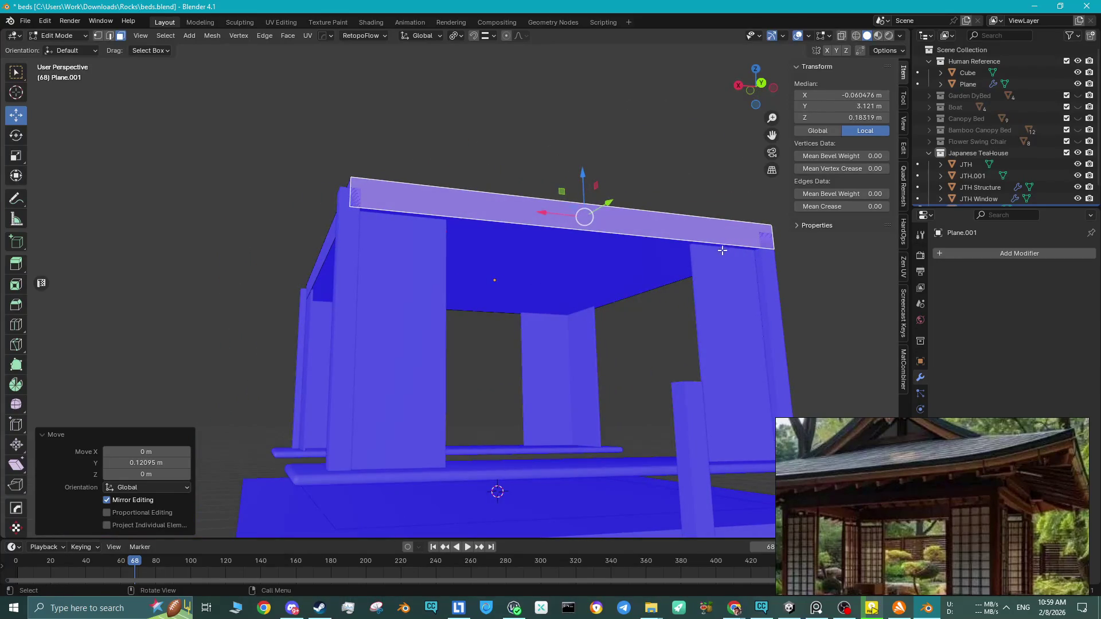
{"action": "mouse_move", "coordinate": [962, 522]}
{"action": "scroll", "coordinate": [983, 511], "scroll_direction": "up", "scroll_amount": 5}
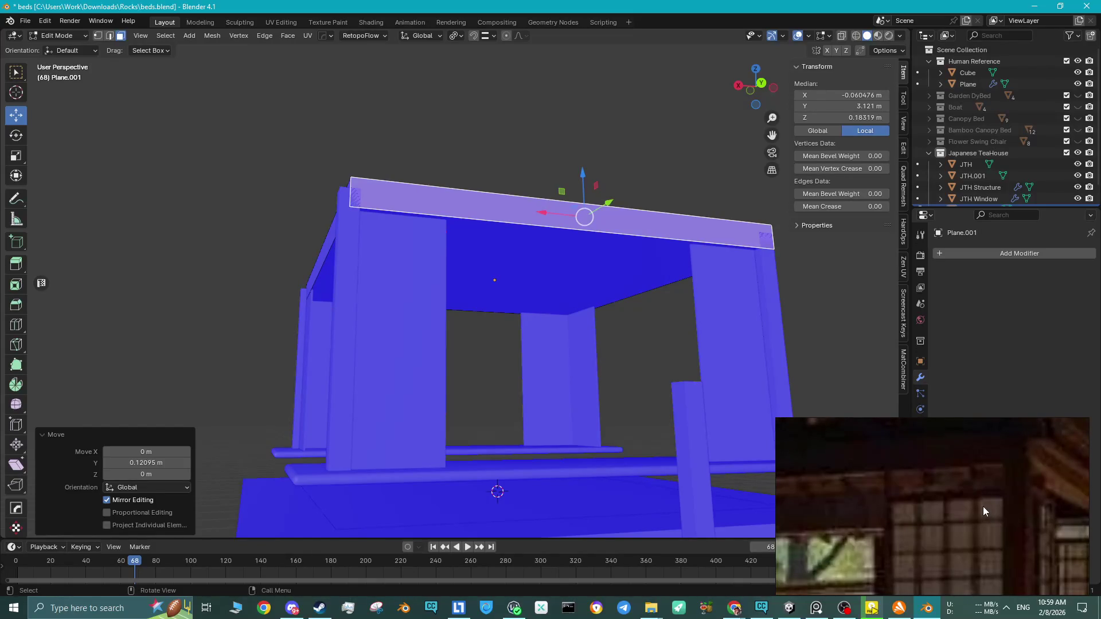
{"action": "scroll", "coordinate": [983, 507], "scroll_direction": "down", "scroll_amount": 3}
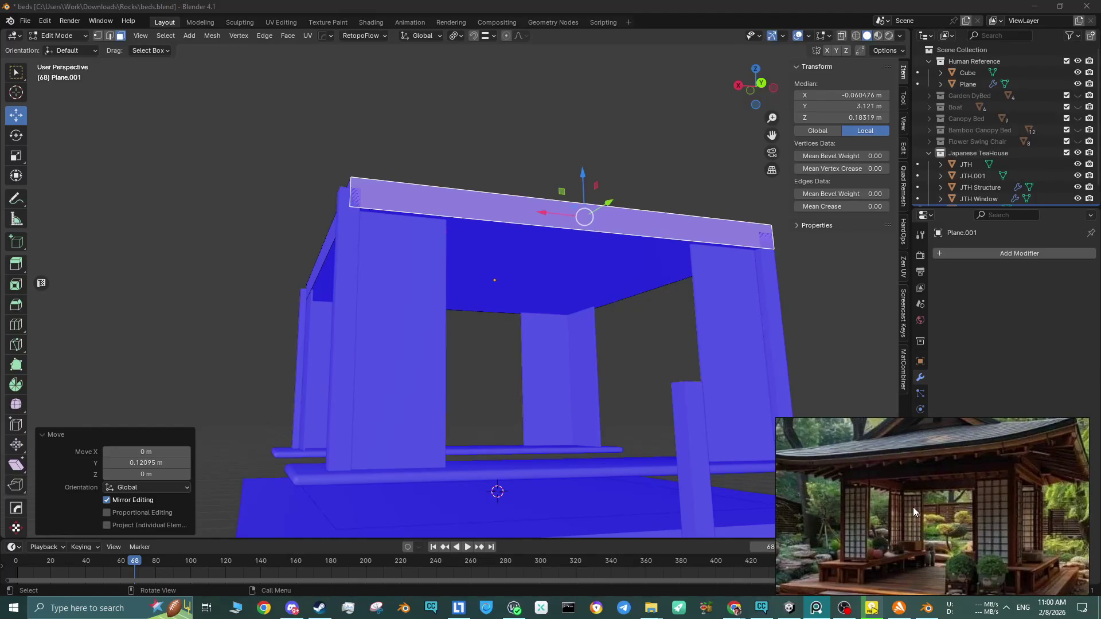
{"action": "mouse_move", "coordinate": [621, 370]}
{"action": "middle_mouse_down"}
{"action": "mouse_move", "coordinate": [597, 367]}
{"action": "mouse_move", "coordinate": [691, 304]}
{"action": "middle_mouse_up"}
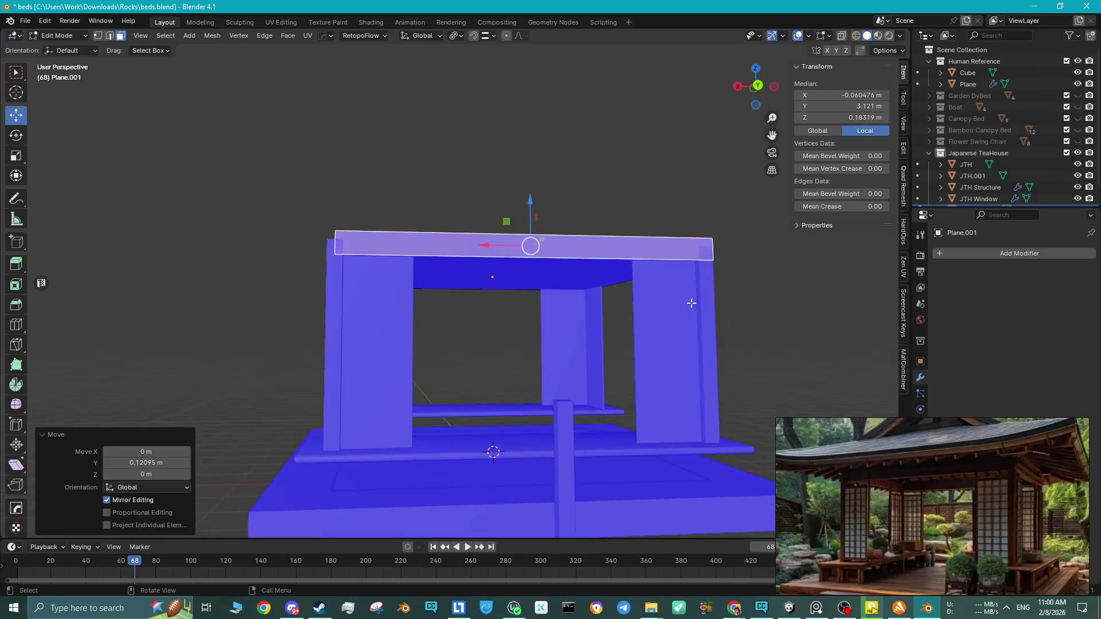
{"action": "scroll", "coordinate": [691, 303], "scroll_direction": "up", "scroll_amount": 2}
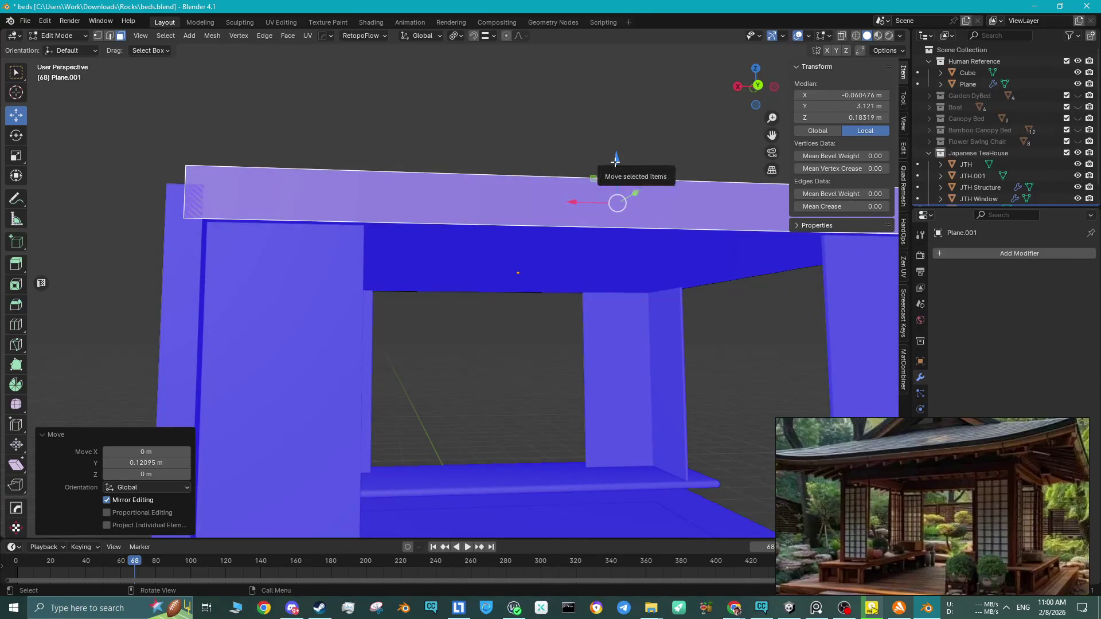
Lower the roof slab Plane.001 down onto the posts, to Z 4.3033 m.
{"action": "key", "text": "Tab"}
{"action": "mouse_move", "coordinate": [530, 217]}
{"action": "left_mouse_down"}
{"action": "mouse_move", "coordinate": [511, 197]}
{"action": "mouse_move", "coordinate": [253, 172]}
{"action": "mouse_move", "coordinate": [206, 189]}
{"action": "mouse_move", "coordinate": [518, 239]}
{"action": "mouse_move", "coordinate": [506, 137]}
{"action": "mouse_move", "coordinate": [180, 177]}
{"action": "mouse_move", "coordinate": [188, 182]}
{"action": "left_mouse_up"}
{"action": "scroll", "coordinate": [195, 190], "scroll_direction": "down", "scroll_amount": 3}
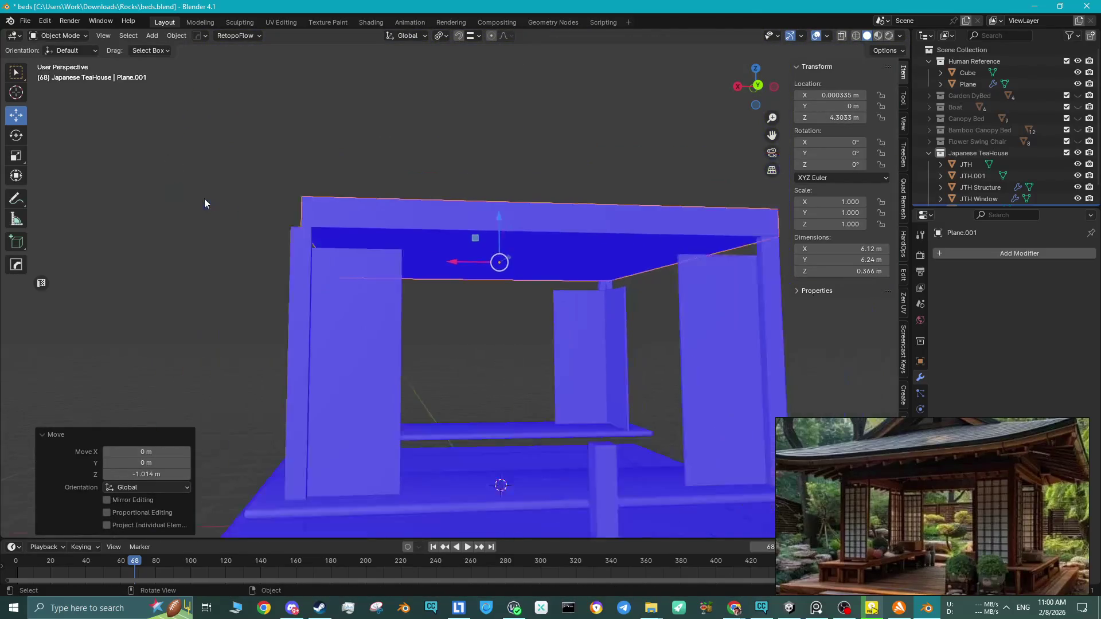
{"action": "middle_click_drag", "start_coordinate": [233, 217], "coordinate": [385, 294]}
Push the slab's left side face out 0.121 m along X, making it 6.24 m square.
{"action": "key", "text": "Tab"}
{"action": "left_click", "coordinate": [275, 255]}
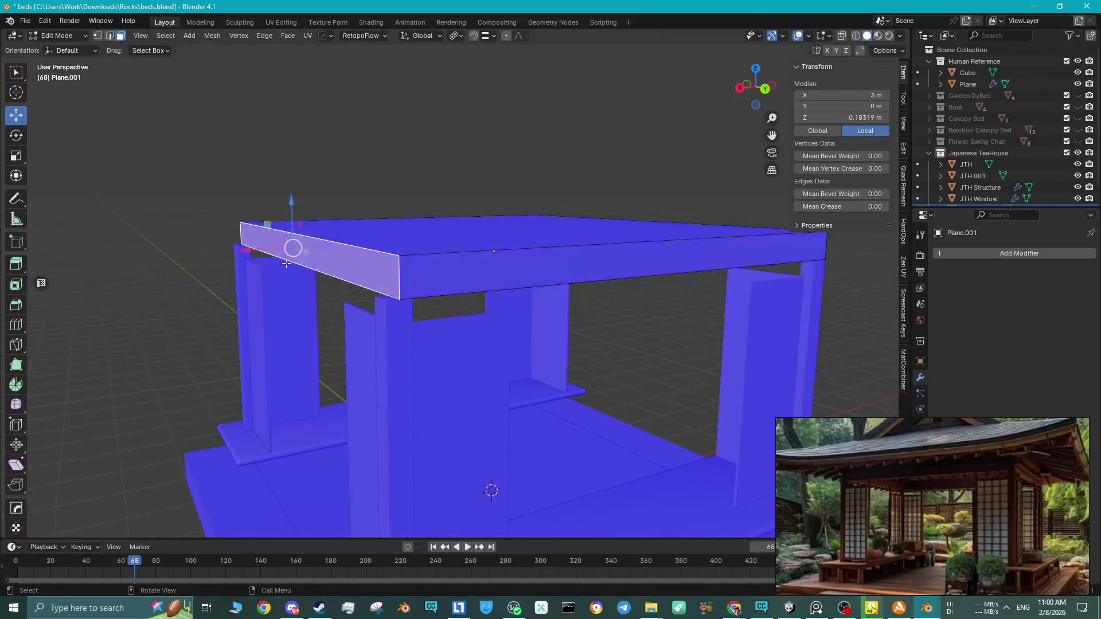
{"action": "key", "text": "g"}
{"action": "left_click", "coordinate": [252, 253]}
{"action": "mouse_move", "coordinate": [253, 252]}
{"action": "middle_mouse_down"}
{"action": "mouse_move", "coordinate": [302, 262]}
{"action": "mouse_move", "coordinate": [393, 254]}
{"action": "middle_mouse_up"}
{"action": "scroll", "coordinate": [394, 254], "scroll_direction": "down", "scroll_amount": 3}
{"action": "key", "text": "Tab"}
{"action": "mouse_move", "coordinate": [757, 284]}
{"action": "middle_mouse_down"}
{"action": "mouse_move", "coordinate": [719, 296]}
{"action": "mouse_move", "coordinate": [679, 282]}
{"action": "mouse_move", "coordinate": [728, 304]}
{"action": "middle_mouse_up"}
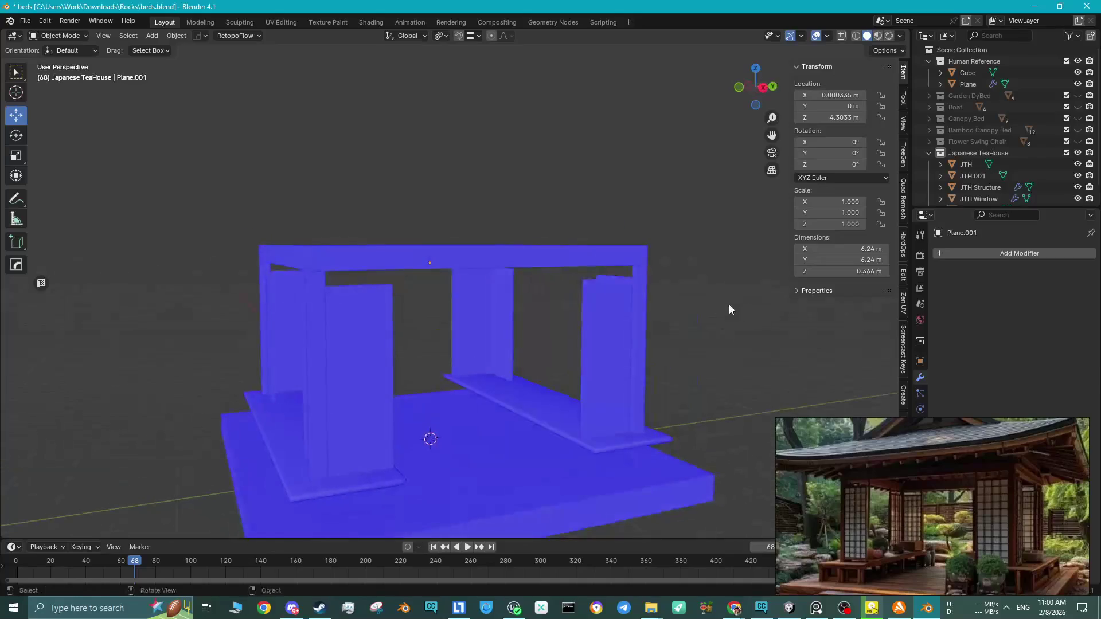
Raise the JTH Window panels about 0.117 m along Z to roughly 0.634 m.
{"action": "left_click", "coordinate": [303, 245]}
{"action": "scroll", "coordinate": [307, 242], "scroll_direction": "up", "scroll_amount": 3}
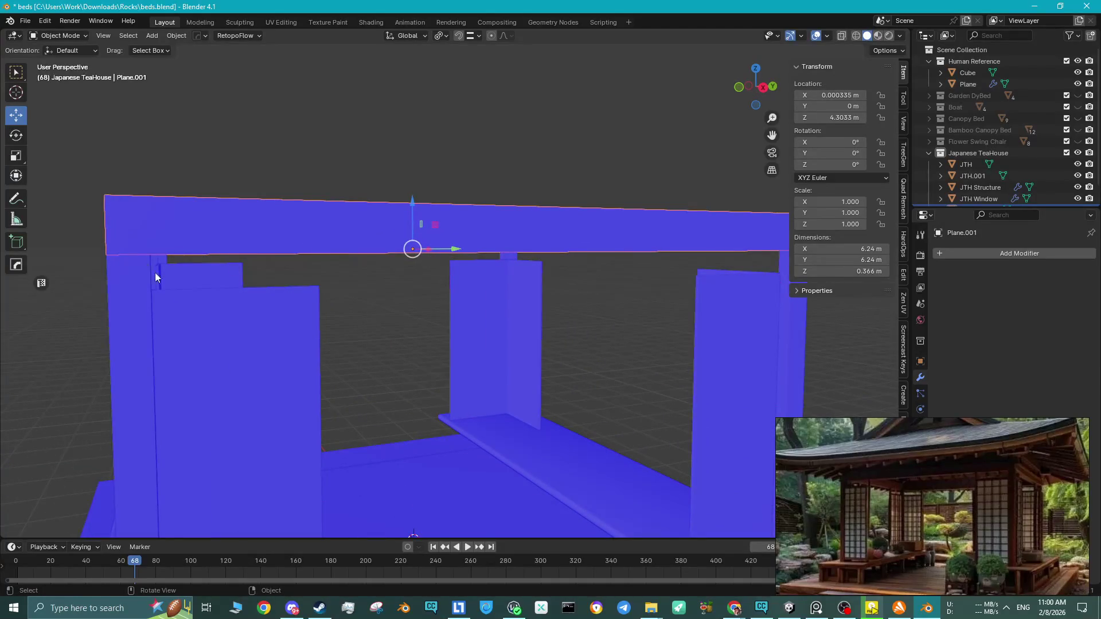
{"action": "left_click", "coordinate": [193, 303]}
{"action": "scroll", "coordinate": [265, 306], "scroll_direction": "down", "scroll_amount": 6}
{"action": "mouse_move", "coordinate": [332, 316]}
{"action": "middle_mouse_down"}
{"action": "mouse_move", "coordinate": [325, 301]}
{"action": "mouse_move", "coordinate": [432, 347]}
{"action": "middle_mouse_up"}
{"action": "left_click_drag", "start_coordinate": [442, 349], "coordinate": [439, 344]}
{"action": "left_click", "coordinate": [668, 328]}
Orbit and zoom around the teahouse to review the blocked-out model.
{"action": "middle_click_drag", "start_coordinate": [667, 328], "coordinate": [606, 333]}
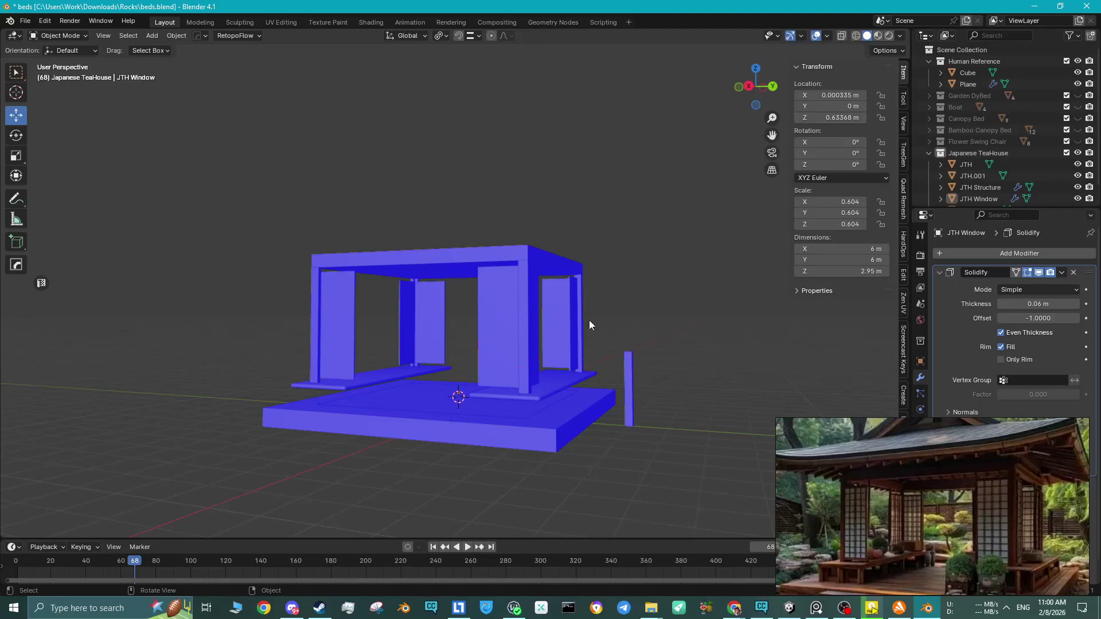
{"action": "scroll", "coordinate": [457, 325], "scroll_direction": "up", "scroll_amount": 6}
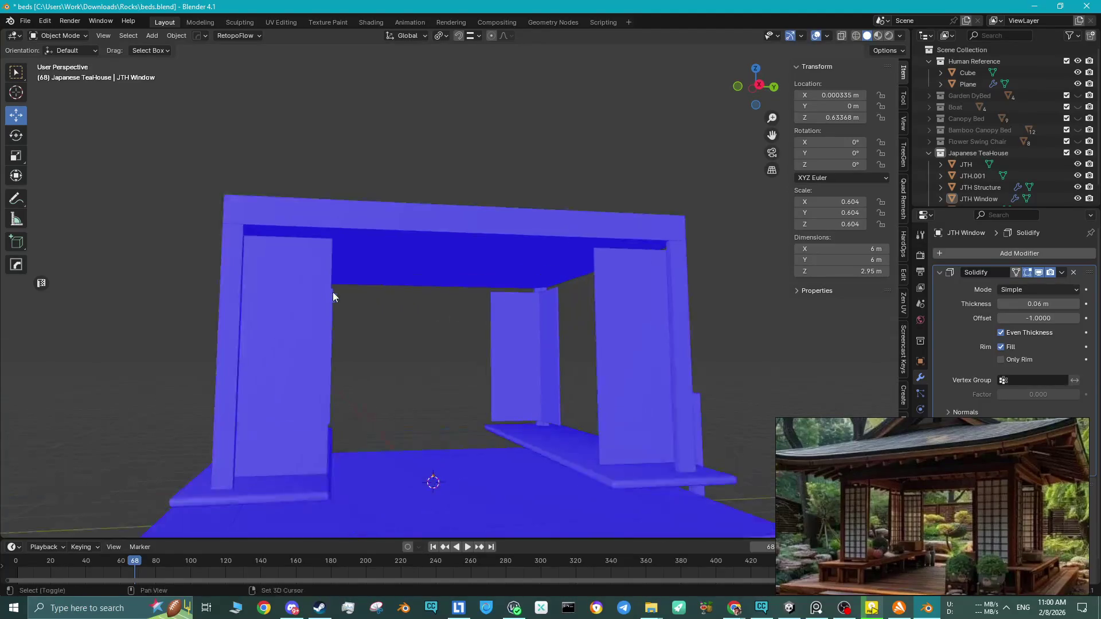
{"action": "middle_click_drag", "start_coordinate": [333, 291], "coordinate": [446, 277]}
{"action": "scroll", "coordinate": [449, 282], "scroll_direction": "down", "scroll_amount": 6}
{"action": "mouse_move", "coordinate": [518, 280]}
{"action": "middle_mouse_down"}
{"action": "mouse_move", "coordinate": [512, 297]}
{"action": "mouse_move", "coordinate": [635, 333]}
{"action": "mouse_move", "coordinate": [575, 333]}
{"action": "mouse_move", "coordinate": [626, 334]}
{"action": "middle_mouse_up"}
{"action": "scroll", "coordinate": [910, 509], "scroll_direction": "up", "scroll_amount": 5}
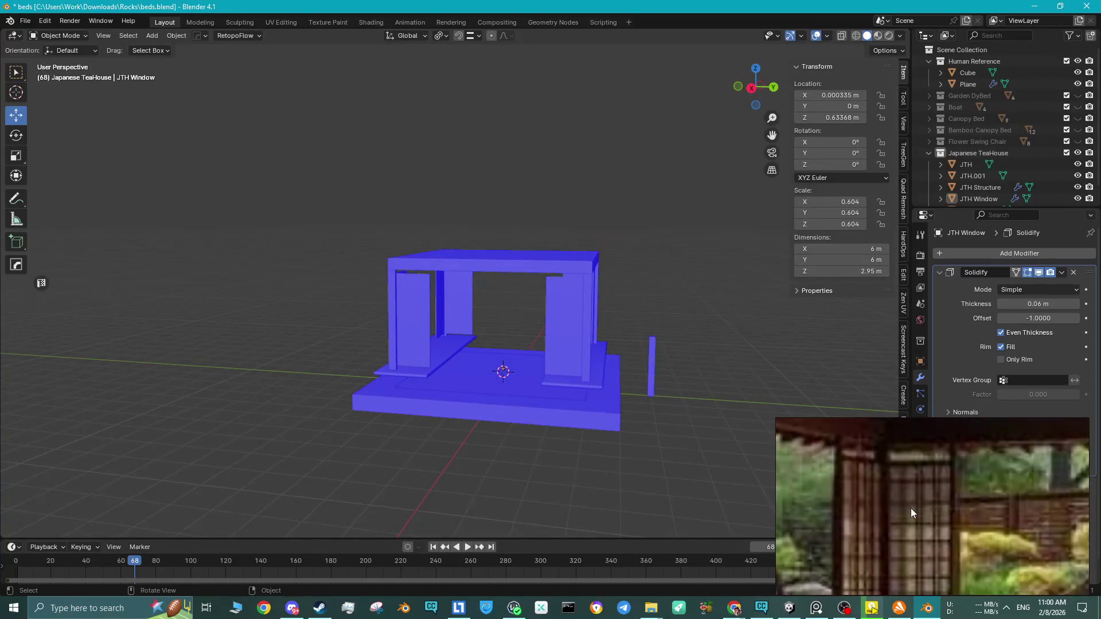
{"action": "scroll", "coordinate": [910, 508], "scroll_direction": "down", "scroll_amount": 2}
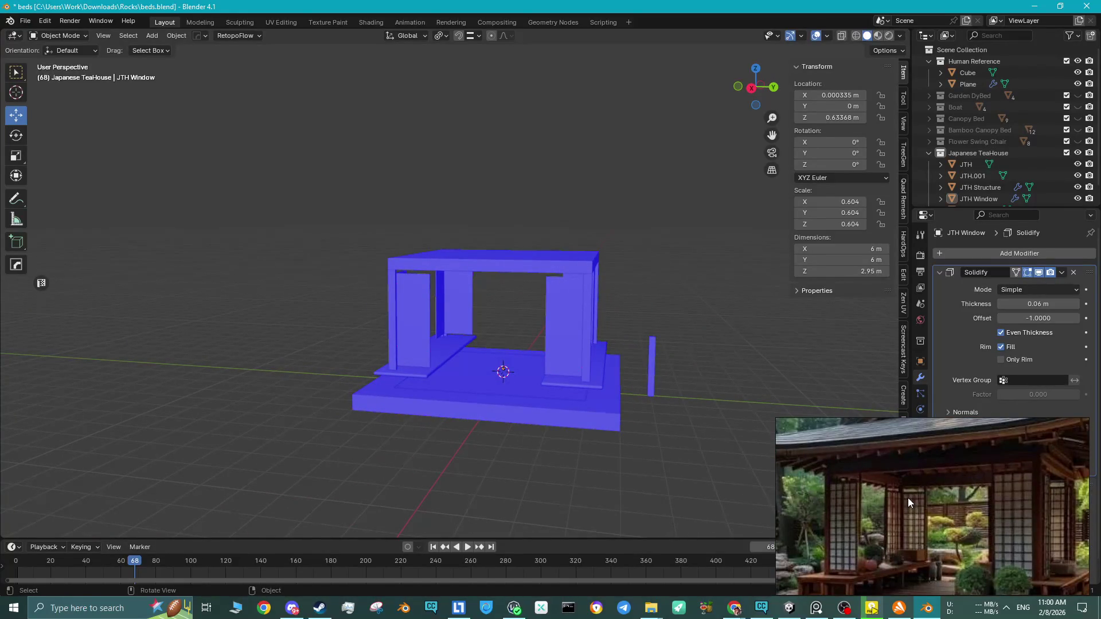
{"action": "scroll", "coordinate": [907, 501], "scroll_direction": "down", "scroll_amount": 3}
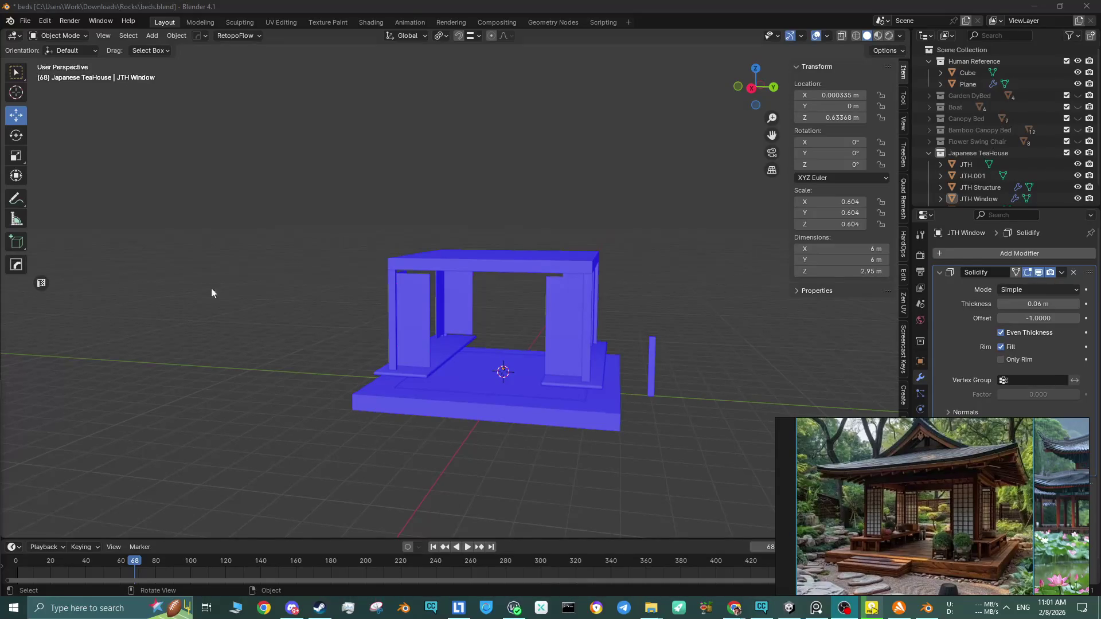
{"action": "mouse_move", "coordinate": [408, 294]}
{"action": "middle_mouse_down"}
{"action": "mouse_move", "coordinate": [580, 376]}
{"action": "mouse_move", "coordinate": [431, 326]}
{"action": "mouse_move", "coordinate": [287, 321]}
{"action": "middle_mouse_up"}
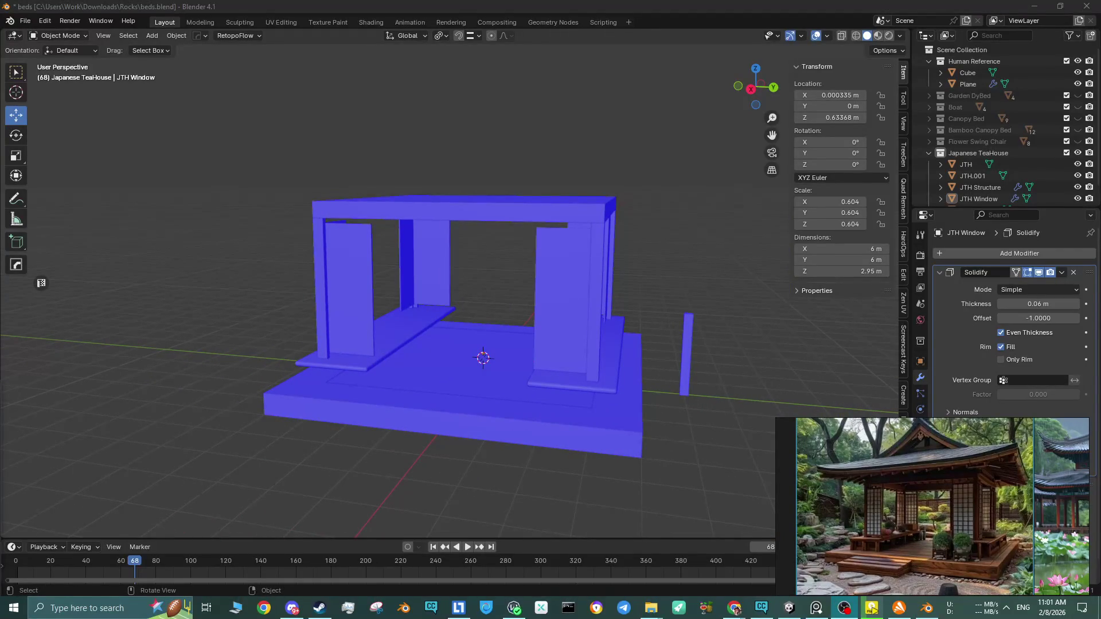
Bring up the Pinterest 'Zen Tea House Guide' reference page in Chrome.
{"action": "mouse_move", "coordinate": [734, 608]}
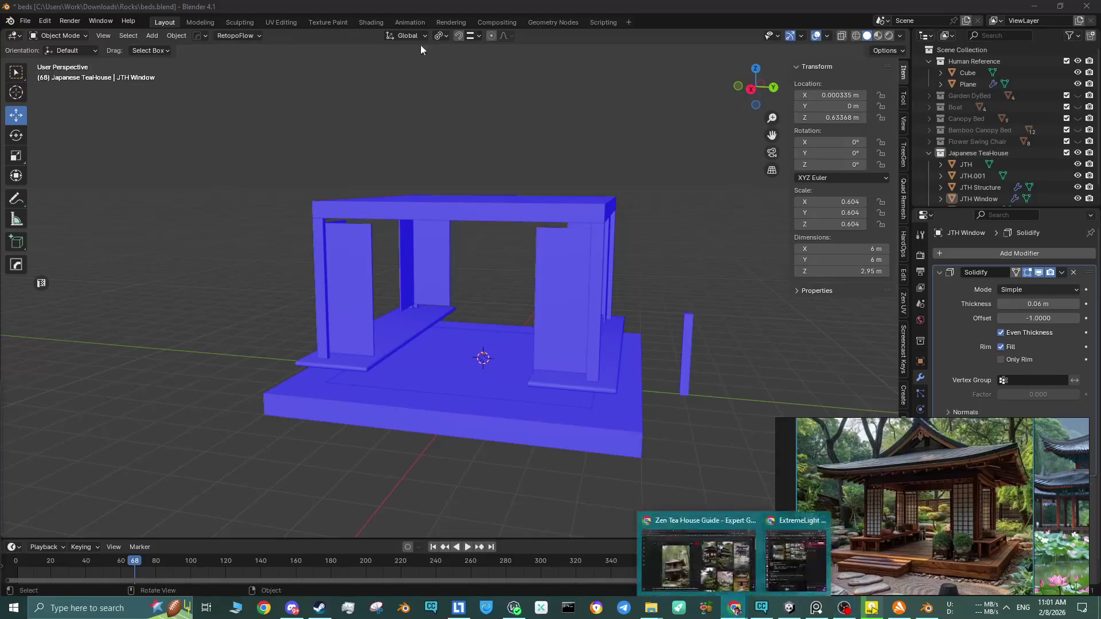
{"action": "left_click", "coordinate": [705, 548]}
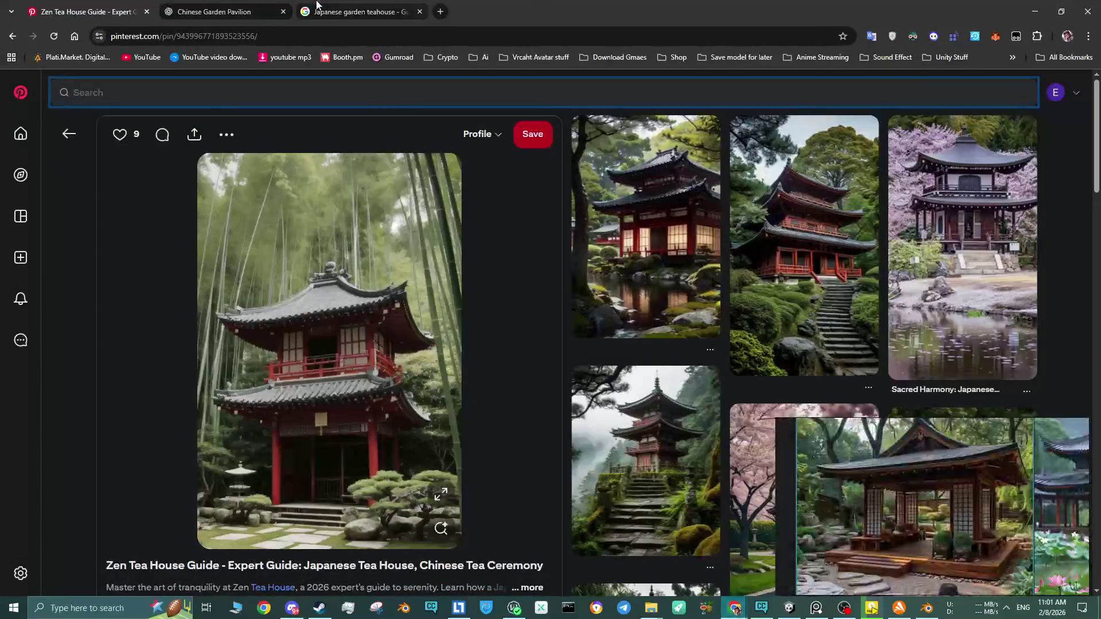
{"action": "left_click", "coordinate": [735, 608]}
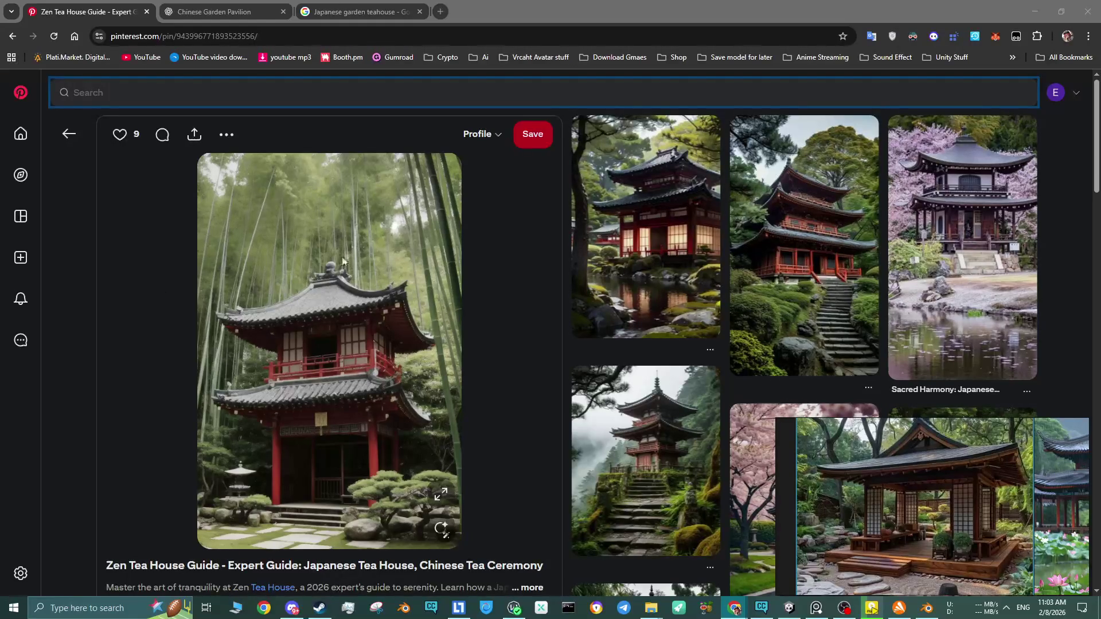
Check the ChatGPT pavilion explanation and the image results, then minimize Chrome to return to Blender.
{"action": "left_click", "coordinate": [198, 6]}
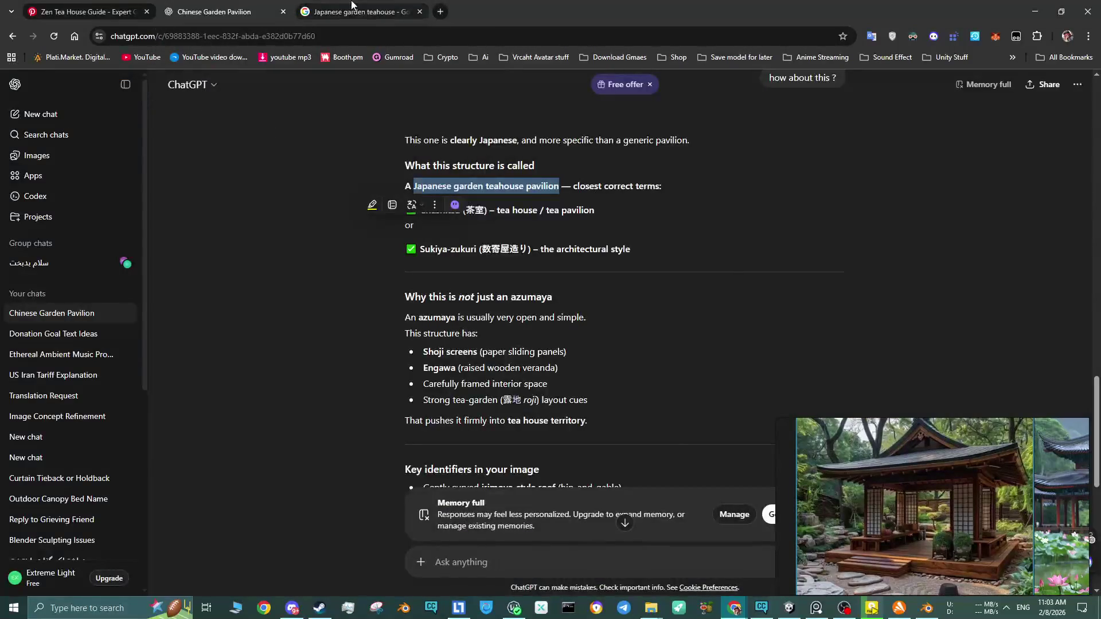
{"action": "left_click", "coordinate": [352, 6]}
{"action": "left_click", "coordinate": [1035, 12]}
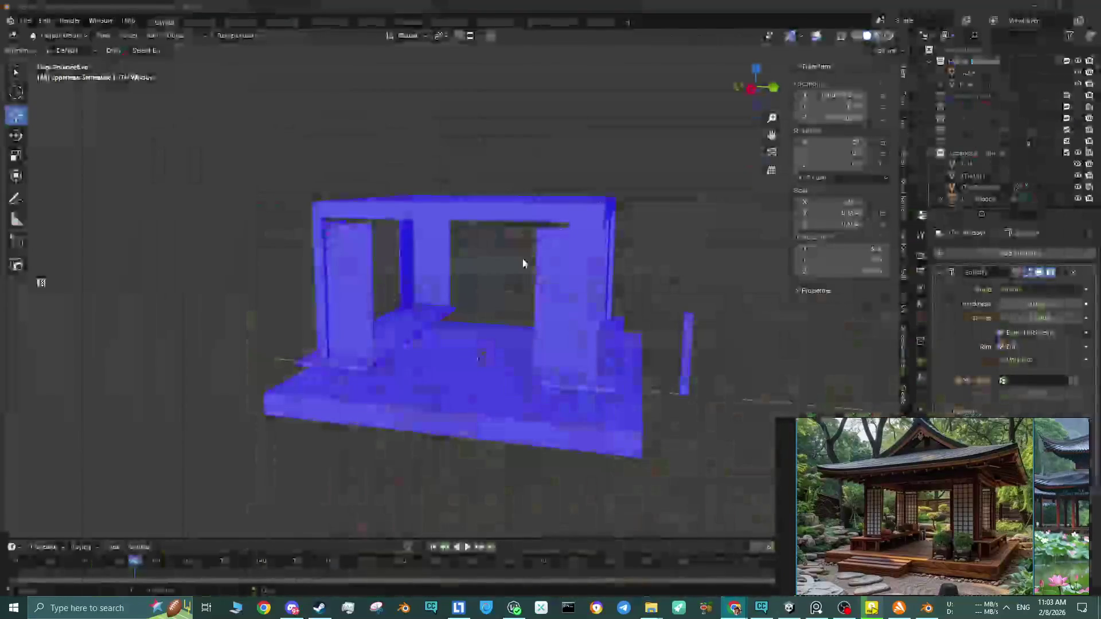
{"action": "mouse_move", "coordinate": [580, 201]}
{"action": "middle_mouse_down"}
{"action": "mouse_move", "coordinate": [535, 263]}
{"action": "mouse_move", "coordinate": [557, 222]}
{"action": "mouse_move", "coordinate": [460, 263]}
{"action": "mouse_move", "coordinate": [423, 327]}
{"action": "middle_mouse_up"}
{"action": "left_click", "coordinate": [448, 262]}
{"action": "key", "text": "Tab"}
{"action": "key", "text": "Tab"}
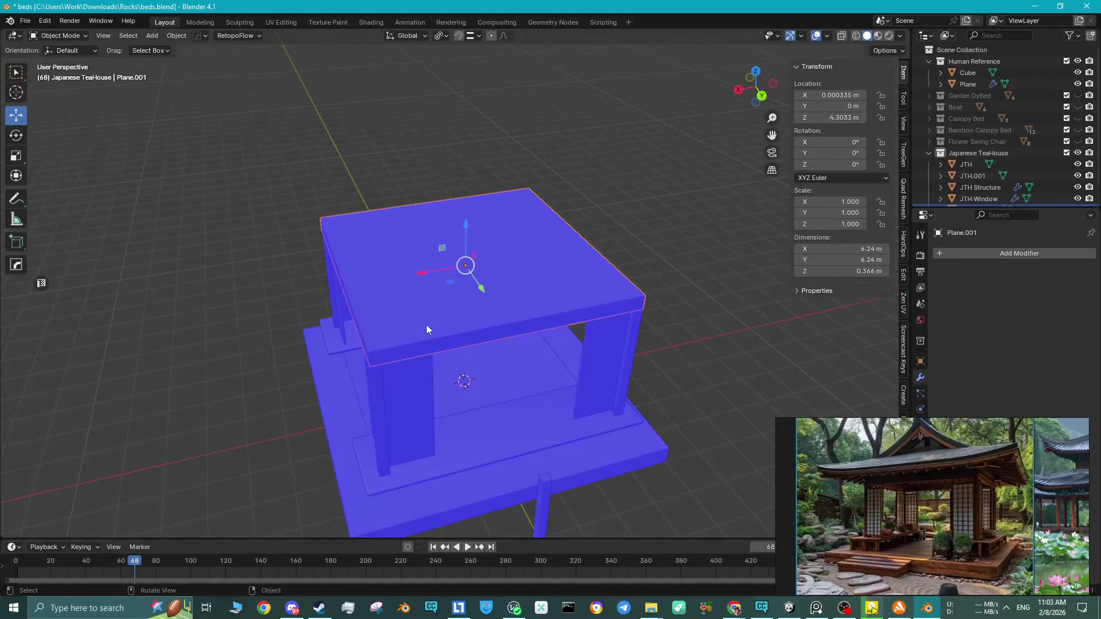
{"action": "scroll", "coordinate": [987, 472], "scroll_direction": "up", "scroll_amount": 5}
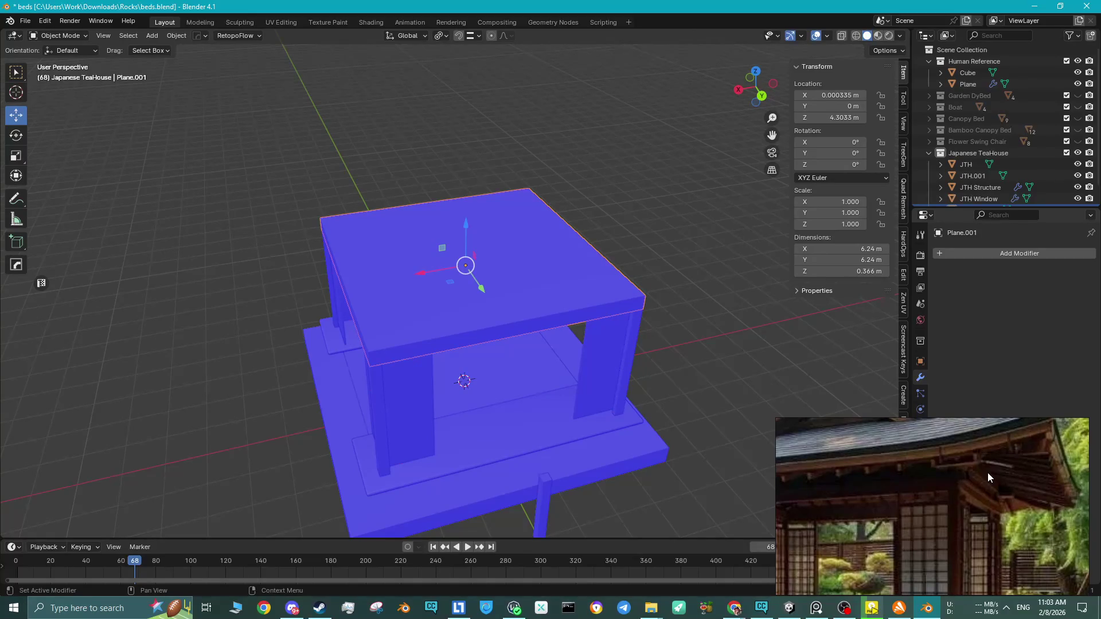
{"action": "mouse_move", "coordinate": [525, 482]}
{"action": "middle_mouse_down"}
{"action": "mouse_move", "coordinate": [577, 457]}
{"action": "mouse_move", "coordinate": [551, 452]}
{"action": "mouse_move", "coordinate": [825, 494]}
{"action": "middle_mouse_up"}
{"action": "scroll", "coordinate": [825, 494], "scroll_direction": "down", "scroll_amount": 5}
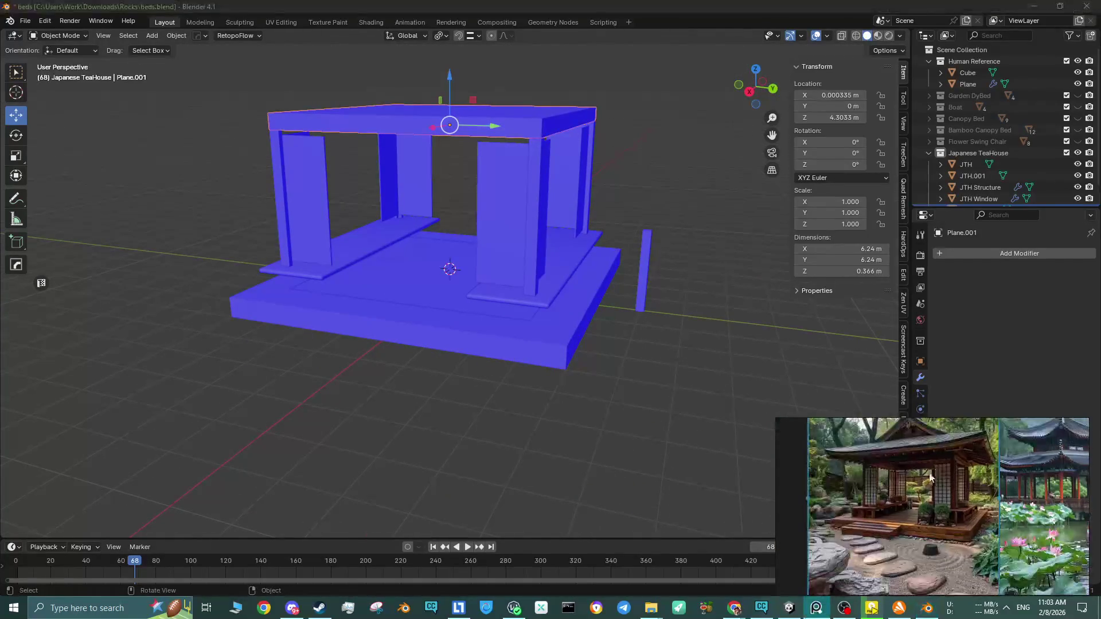
{"action": "mouse_move", "coordinate": [533, 315]}
{"action": "middle_mouse_down"}
{"action": "mouse_move", "coordinate": [522, 347]}
{"action": "mouse_move", "coordinate": [560, 273]}
{"action": "mouse_move", "coordinate": [550, 229]}
{"action": "mouse_move", "coordinate": [516, 227]}
{"action": "mouse_move", "coordinate": [514, 275]}
{"action": "mouse_move", "coordinate": [486, 267]}
{"action": "middle_mouse_up"}
{"action": "scroll", "coordinate": [485, 266], "scroll_direction": "up", "scroll_amount": 2}
{"action": "left_click", "coordinate": [838, 426]}
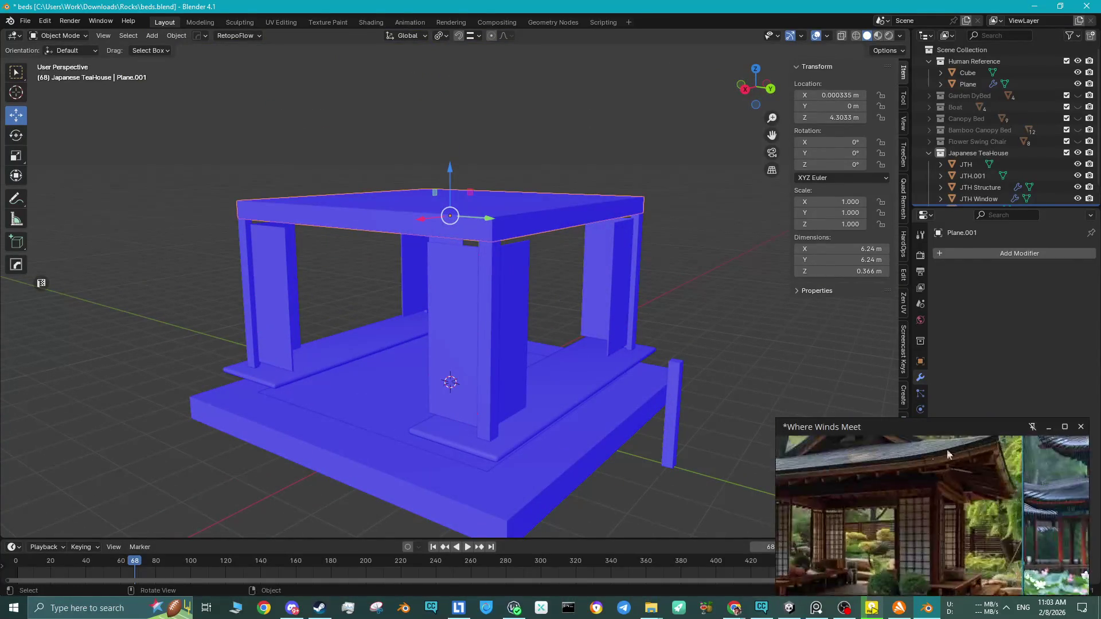
{"action": "scroll", "coordinate": [872, 436], "scroll_direction": "up", "scroll_amount": 5}
{"action": "scroll", "coordinate": [927, 466], "scroll_direction": "down", "scroll_amount": 1}
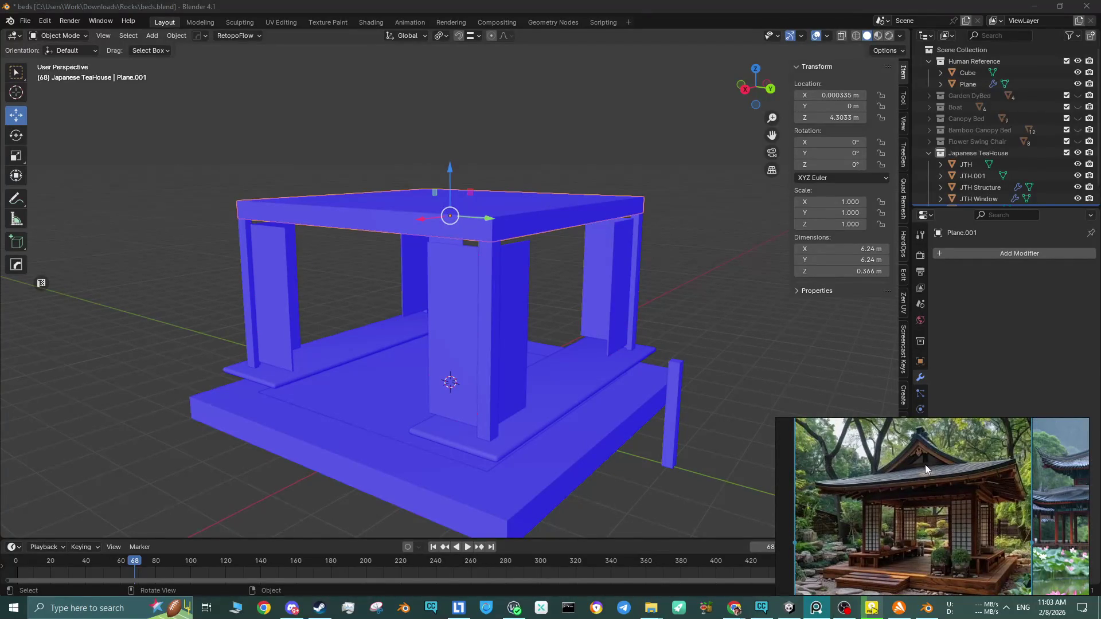
{"action": "scroll", "coordinate": [925, 467], "scroll_direction": "down", "scroll_amount": 1}
{"action": "middle_click_drag", "start_coordinate": [493, 252], "coordinate": [487, 211]}
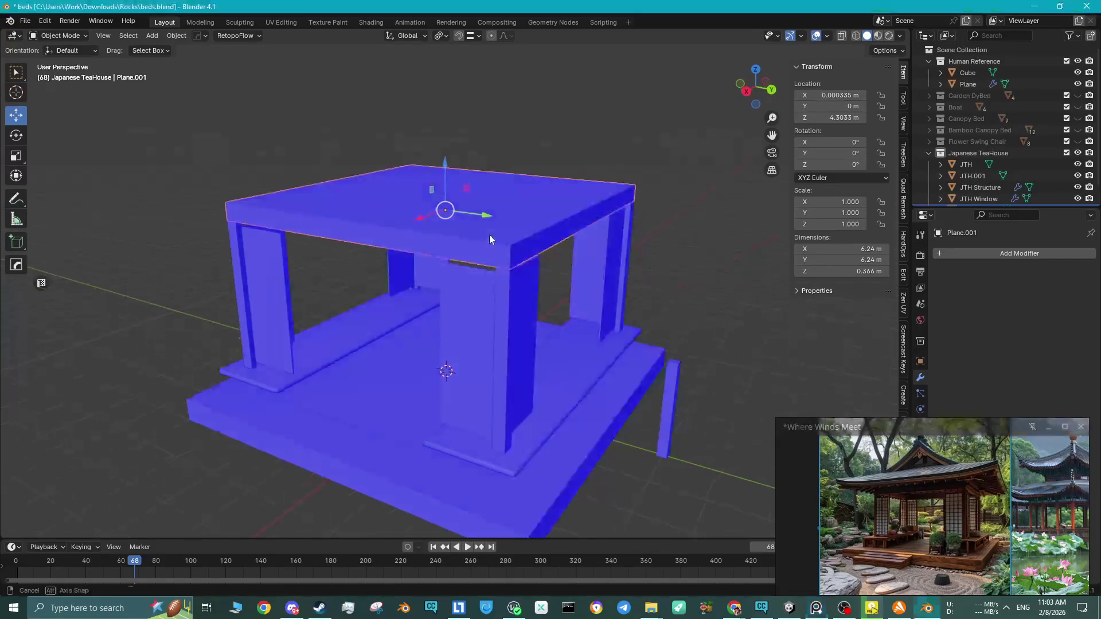
{"action": "key", "text": "Tab"}
{"action": "left_click", "coordinate": [487, 211]}
Inset the roof slab's top and bottom faces by 0.1463 m.
{"action": "left_click_drag", "start_coordinate": [445, 146], "coordinate": [449, 156]}
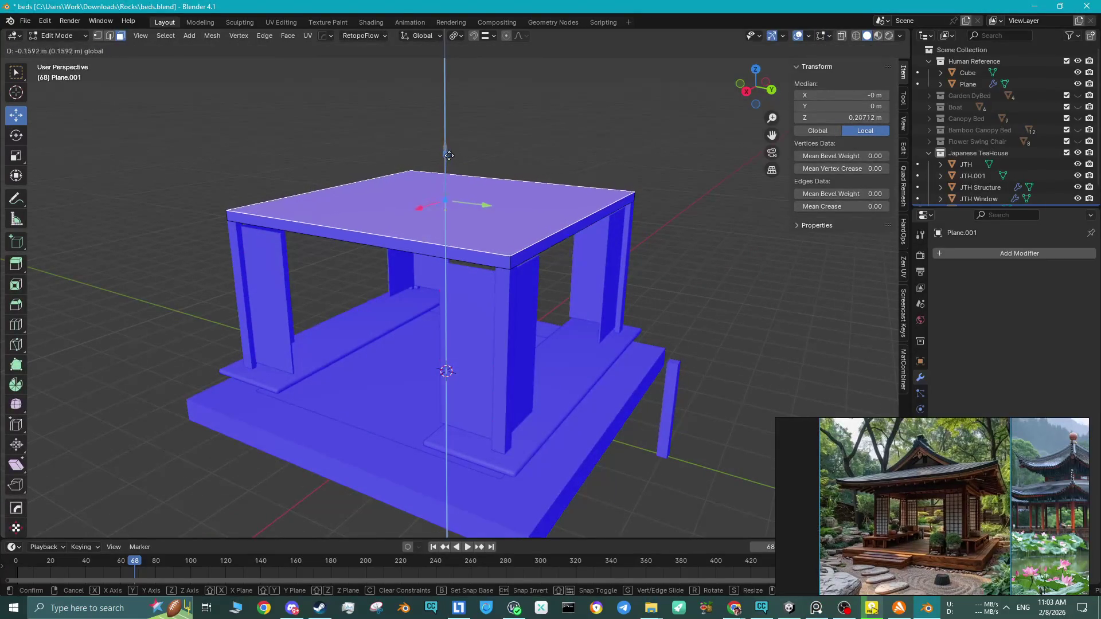
{"action": "right_click", "coordinate": [449, 155]}
{"action": "mouse_move", "coordinate": [449, 155]}
{"action": "middle_mouse_down"}
{"action": "mouse_move", "coordinate": [492, 188]}
{"action": "mouse_move", "coordinate": [522, 189]}
{"action": "mouse_move", "coordinate": [540, 264]}
{"action": "middle_mouse_up"}
{"action": "left_click", "coordinate": [516, 177]}
{"action": "scroll", "coordinate": [530, 281], "scroll_direction": "up", "scroll_amount": 2}
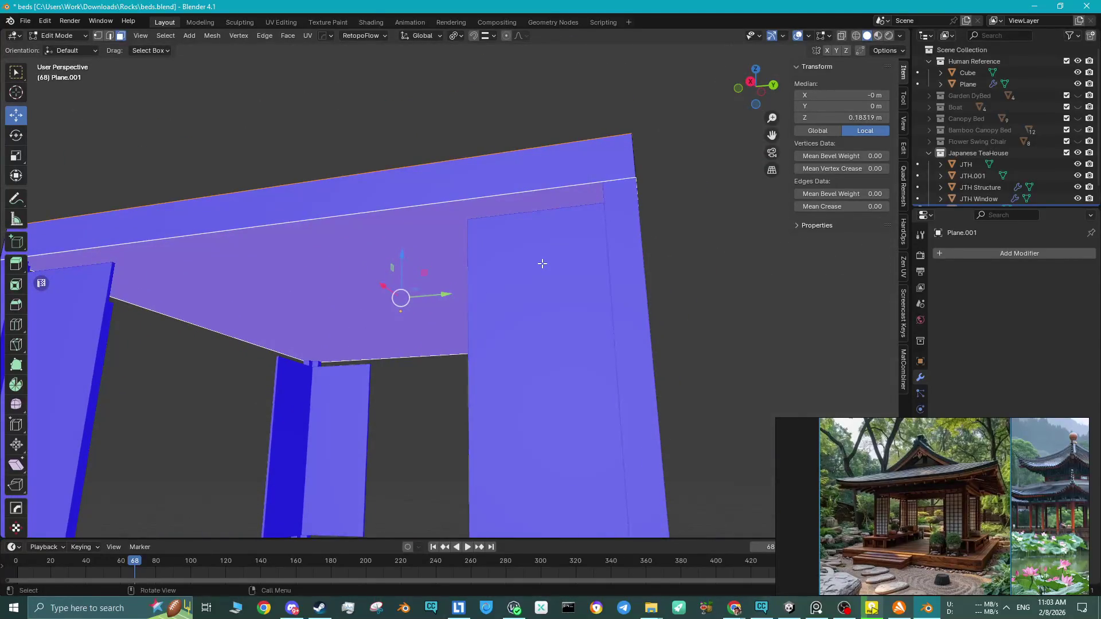
{"action": "key", "text": "i"}
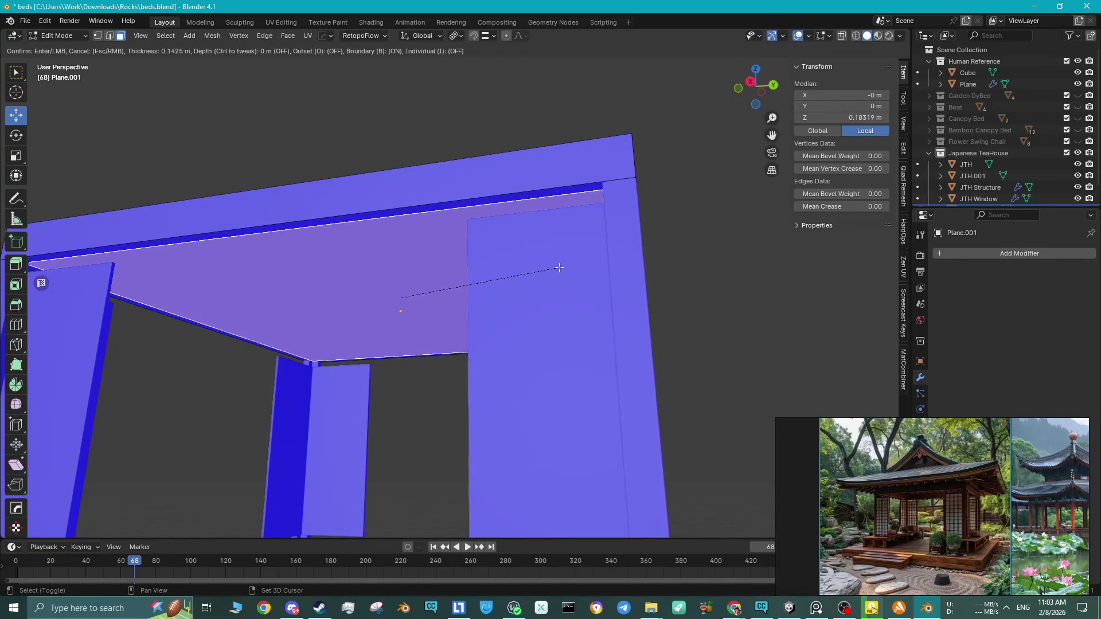
{"action": "left_click", "coordinate": [520, 275]}
{"action": "mouse_move", "coordinate": [520, 275]}
{"action": "middle_mouse_down"}
{"action": "mouse_move", "coordinate": [437, 258]}
{"action": "mouse_move", "coordinate": [465, 260]}
{"action": "mouse_move", "coordinate": [522, 297]}
{"action": "mouse_move", "coordinate": [630, 300]}
{"action": "mouse_move", "coordinate": [562, 276]}
{"action": "mouse_move", "coordinate": [642, 267]}
{"action": "mouse_move", "coordinate": [649, 256]}
{"action": "mouse_move", "coordinate": [535, 315]}
{"action": "mouse_move", "coordinate": [660, 310]}
{"action": "mouse_move", "coordinate": [671, 322]}
{"action": "middle_mouse_up"}
Delete the inset centre faces and bridge the two inner edge loops into frame walls.
{"action": "key", "text": "x"}
{"action": "left_click", "coordinate": [588, 315]}
{"action": "left_click", "coordinate": [676, 335], "text": "alt"}
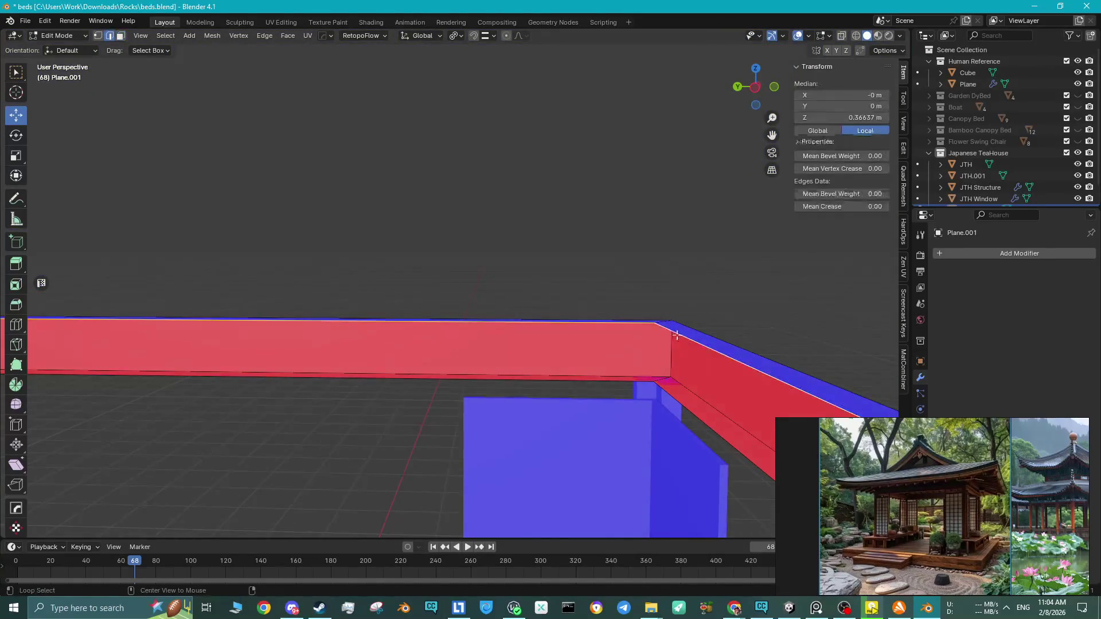
{"action": "left_click", "coordinate": [672, 394], "text": "alt+shift"}
{"action": "right_click", "coordinate": [675, 394]}
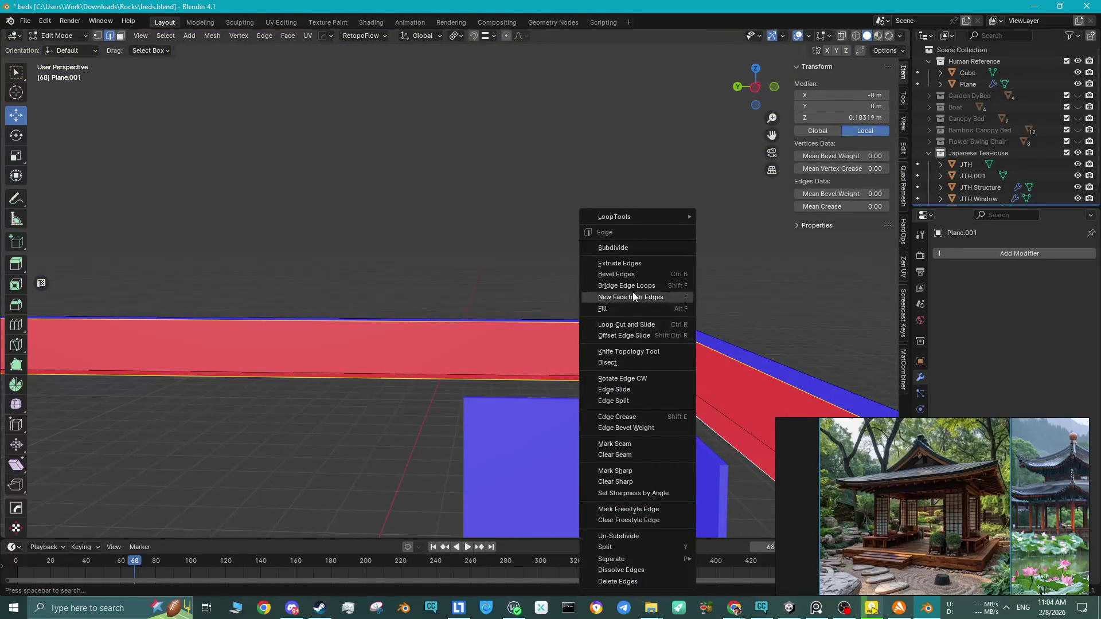
{"action": "left_click", "coordinate": [633, 286]}
Move the frame's corner face along Y to about -3 m.
{"action": "key", "text": "3"}
{"action": "left_click", "coordinate": [661, 377]}
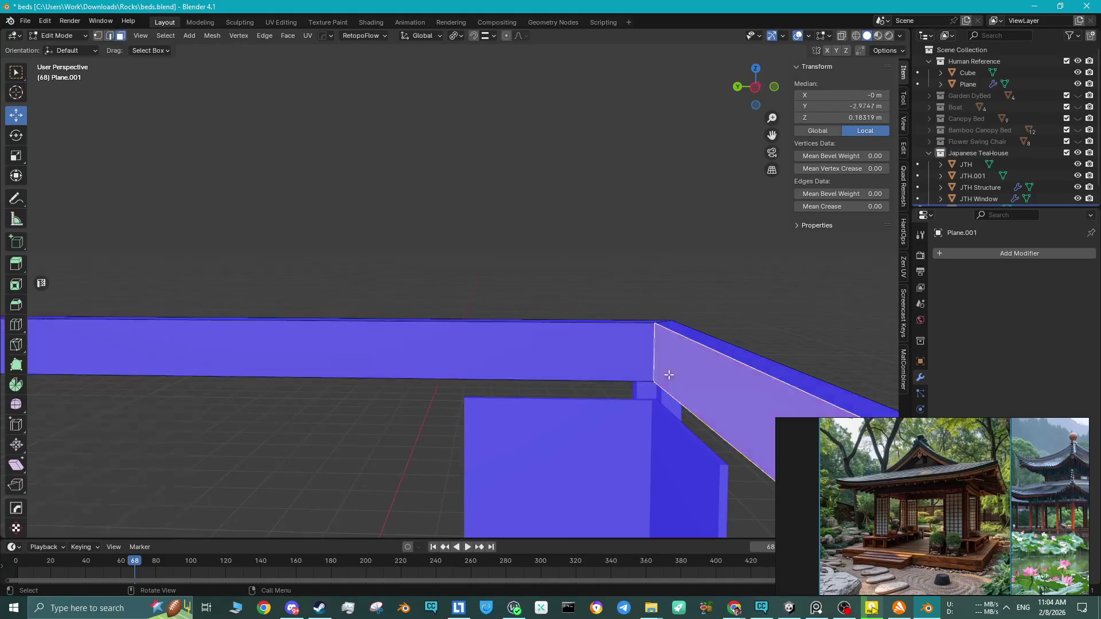
{"action": "scroll", "coordinate": [659, 375], "scroll_direction": "down", "scroll_amount": 3}
{"action": "left_click_drag", "start_coordinate": [491, 323], "coordinate": [508, 313]}
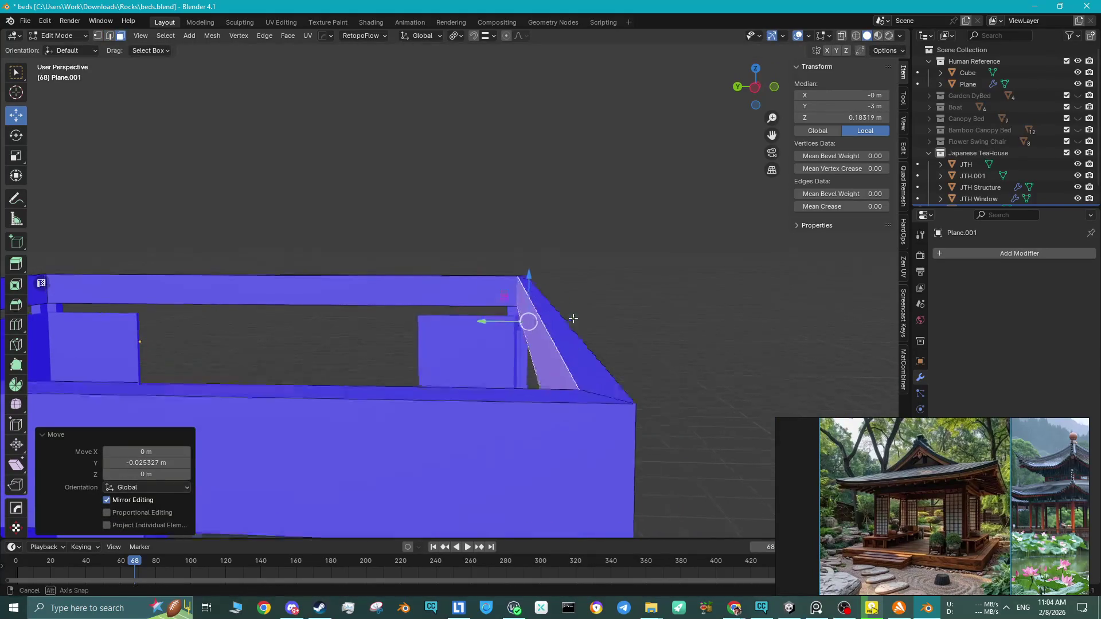
{"action": "scroll", "coordinate": [574, 318], "scroll_direction": "up", "scroll_amount": 3}
{"action": "key", "text": "g"}
{"action": "key", "text": "y"}
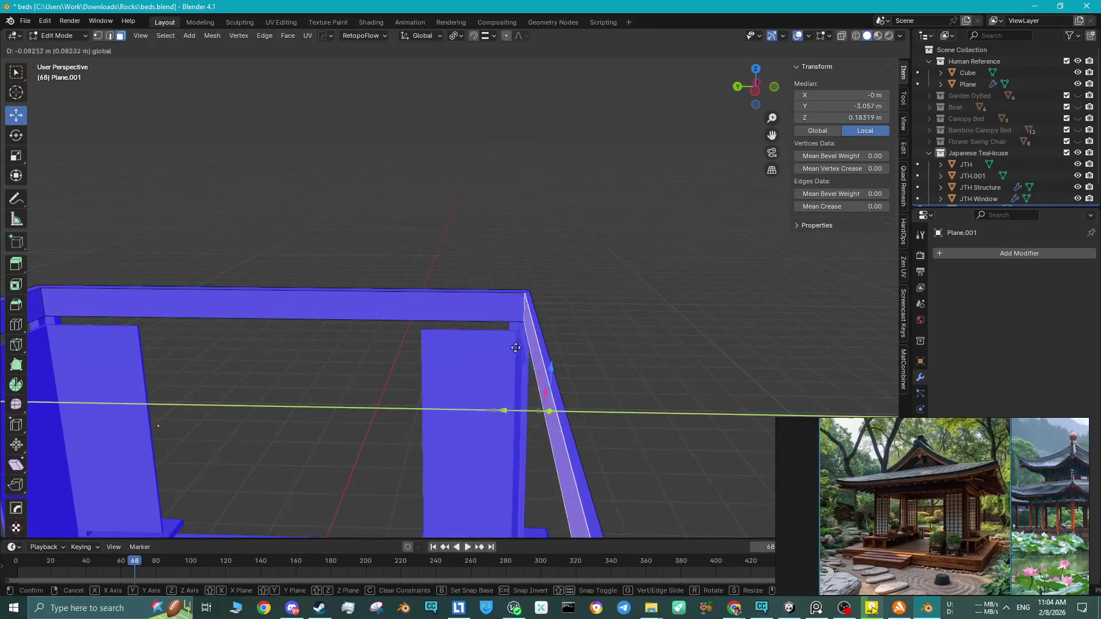
{"action": "left_click", "coordinate": [516, 350]}
{"action": "mouse_move", "coordinate": [516, 350]}
{"action": "middle_mouse_down"}
{"action": "mouse_move", "coordinate": [516, 410]}
{"action": "mouse_move", "coordinate": [485, 327]}
{"action": "mouse_move", "coordinate": [449, 362]}
{"action": "middle_mouse_up"}
Shift the top front bar face along the X axis by 0.011 m.
{"action": "left_click", "coordinate": [487, 341]}
{"action": "key", "text": "g"}
{"action": "key", "text": "x"}
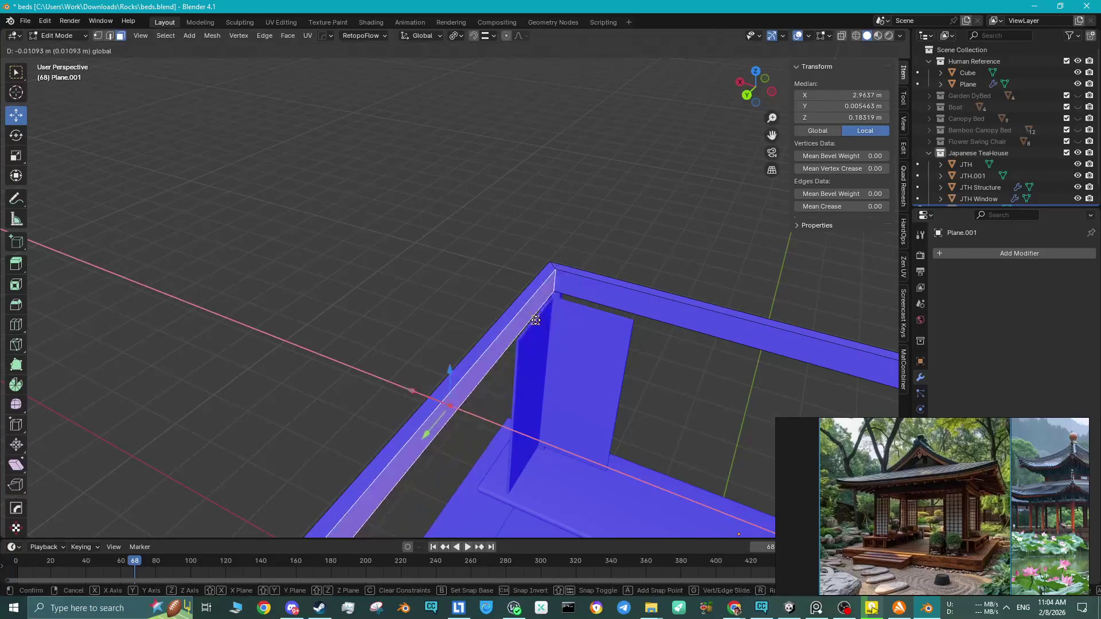
{"action": "left_click", "coordinate": [535, 320]}
{"action": "mouse_move", "coordinate": [535, 320]}
{"action": "middle_mouse_down"}
{"action": "mouse_move", "coordinate": [691, 341]}
{"action": "mouse_move", "coordinate": [407, 303]}
{"action": "middle_mouse_up"}
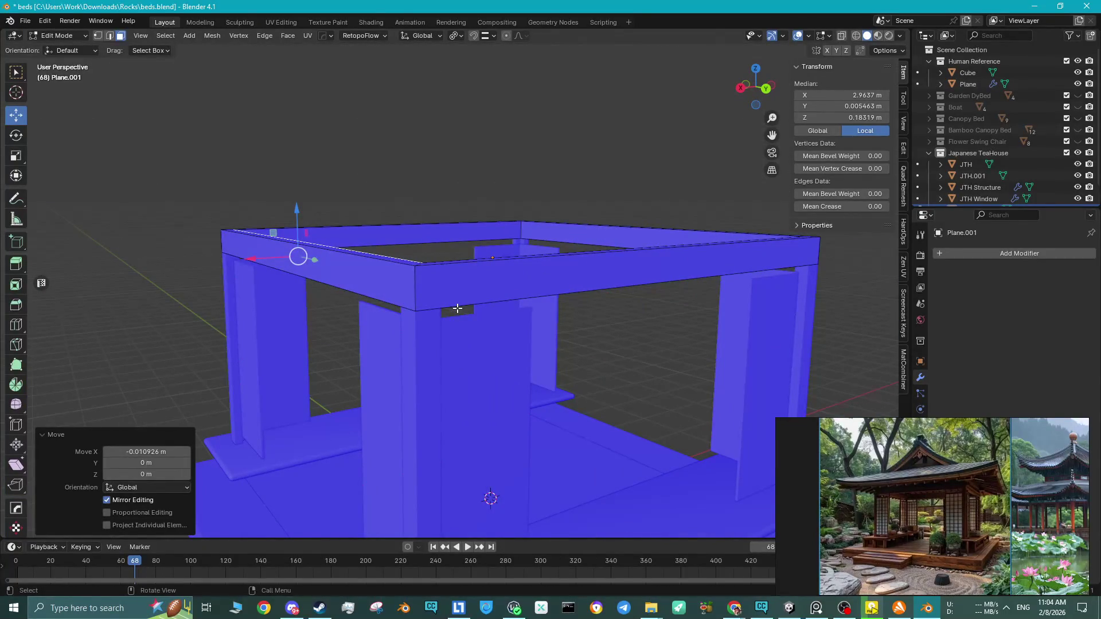
{"action": "mouse_move", "coordinate": [457, 309]}
{"action": "middle_mouse_down"}
{"action": "mouse_move", "coordinate": [418, 331]}
{"action": "mouse_move", "coordinate": [489, 354]}
{"action": "mouse_move", "coordinate": [612, 364]}
{"action": "mouse_move", "coordinate": [352, 217]}
{"action": "mouse_move", "coordinate": [367, 321]}
{"action": "mouse_move", "coordinate": [387, 284]}
{"action": "mouse_move", "coordinate": [385, 296]}
{"action": "middle_mouse_up"}
Nudge two more frame bars along Y and X, then return to Object Mode.
{"action": "left_click", "coordinate": [490, 354]}
{"action": "key", "text": "g"}
{"action": "key", "text": "y"}
{"action": "left_click", "coordinate": [584, 372]}
{"action": "left_click", "coordinate": [352, 216]}
{"action": "key", "text": "g"}
{"action": "key", "text": "x"}
{"action": "left_click", "coordinate": [383, 314]}
{"action": "scroll", "coordinate": [384, 297], "scroll_direction": "down", "scroll_amount": 5}
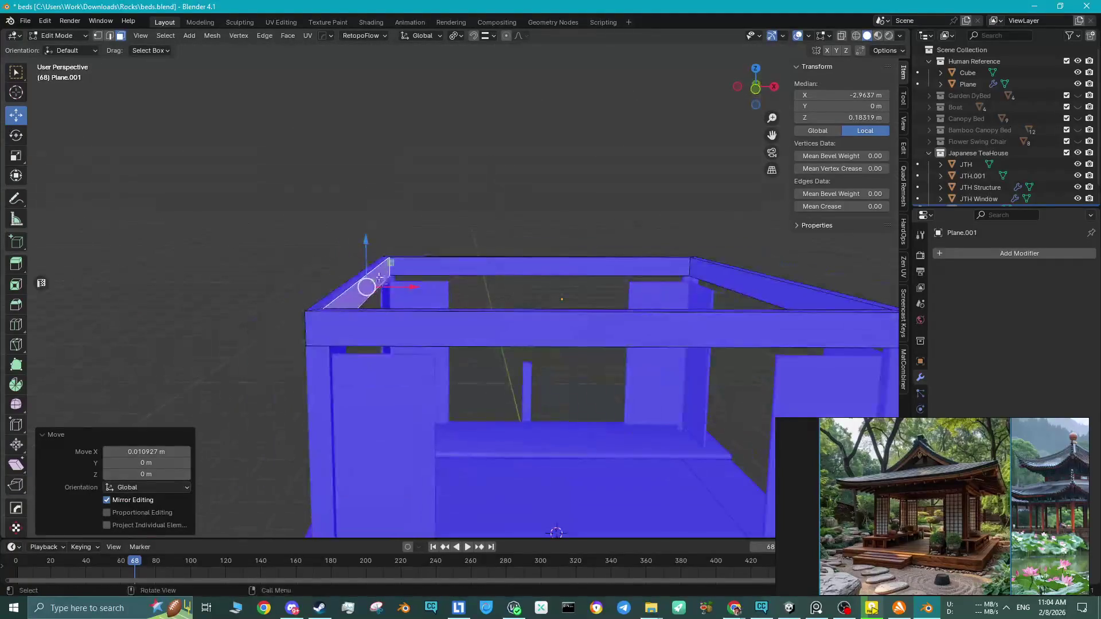
{"action": "key", "text": "Tab"}
{"action": "mouse_move", "coordinate": [295, 268]}
{"action": "middle_mouse_down"}
{"action": "mouse_move", "coordinate": [344, 302]}
{"action": "mouse_move", "coordinate": [437, 292]}
{"action": "middle_mouse_up"}
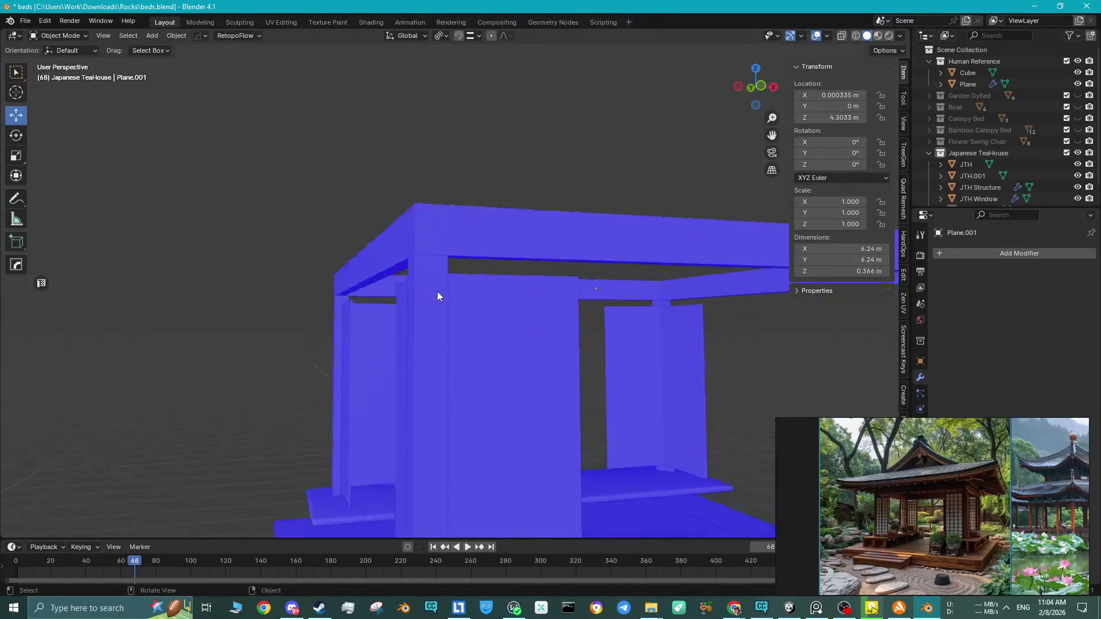
{"action": "left_click", "coordinate": [417, 269]}
{"action": "key", "text": "Tab"}
{"action": "key", "text": "l"}
{"action": "mouse_move", "coordinate": [422, 479]}
{"action": "middle_mouse_down"}
{"action": "mouse_move", "coordinate": [738, 381]}
{"action": "mouse_move", "coordinate": [574, 245]}
{"action": "mouse_move", "coordinate": [607, 263]}
{"action": "mouse_move", "coordinate": [624, 240]}
{"action": "mouse_move", "coordinate": [632, 248]}
{"action": "mouse_move", "coordinate": [376, 260]}
{"action": "mouse_move", "coordinate": [330, 290]}
{"action": "mouse_move", "coordinate": [62, 308]}
{"action": "mouse_move", "coordinate": [273, 317]}
{"action": "mouse_move", "coordinate": [438, 189]}
{"action": "middle_mouse_up"}
{"action": "key", "text": "Tab"}
{"action": "scroll", "coordinate": [359, 290], "scroll_direction": "up", "scroll_amount": 3}
{"action": "mouse_move", "coordinate": [391, 316]}
{"action": "middle_mouse_down"}
{"action": "mouse_move", "coordinate": [438, 335]}
{"action": "mouse_move", "coordinate": [463, 315]}
{"action": "mouse_move", "coordinate": [497, 316]}
{"action": "mouse_move", "coordinate": [379, 296]}
{"action": "mouse_move", "coordinate": [430, 250]}
{"action": "middle_mouse_up"}
{"action": "left_click", "coordinate": [430, 250]}
{"action": "key", "text": "Tab"}
{"action": "left_click", "coordinate": [430, 259]}
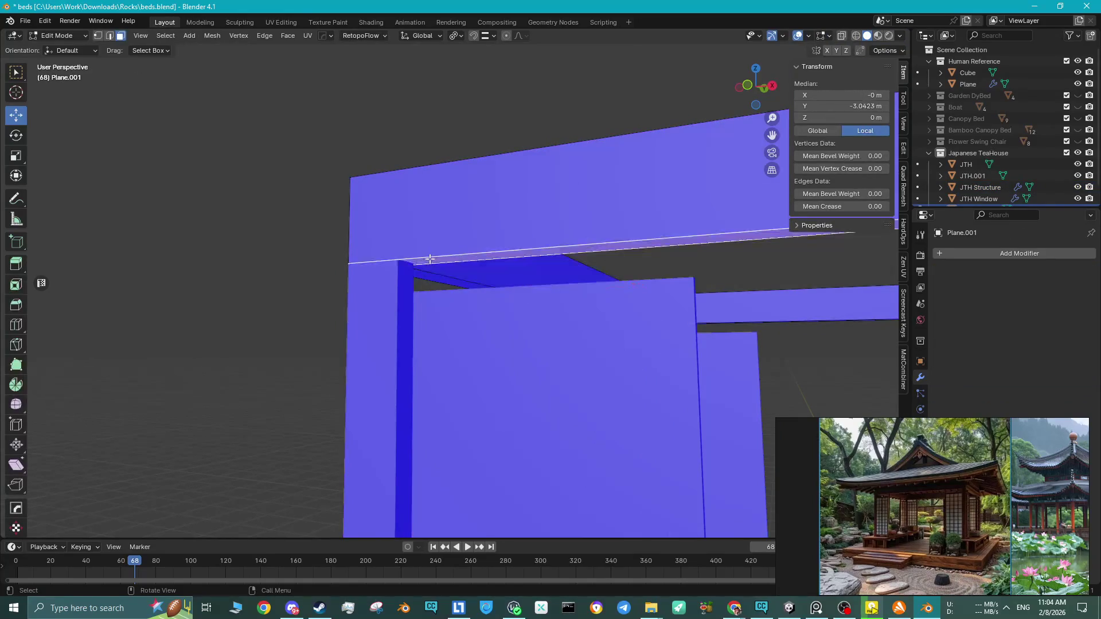
{"action": "scroll", "coordinate": [585, 284], "scroll_direction": "down", "scroll_amount": 3}
{"action": "middle_click_drag", "start_coordinate": [585, 284], "coordinate": [379, 191]}
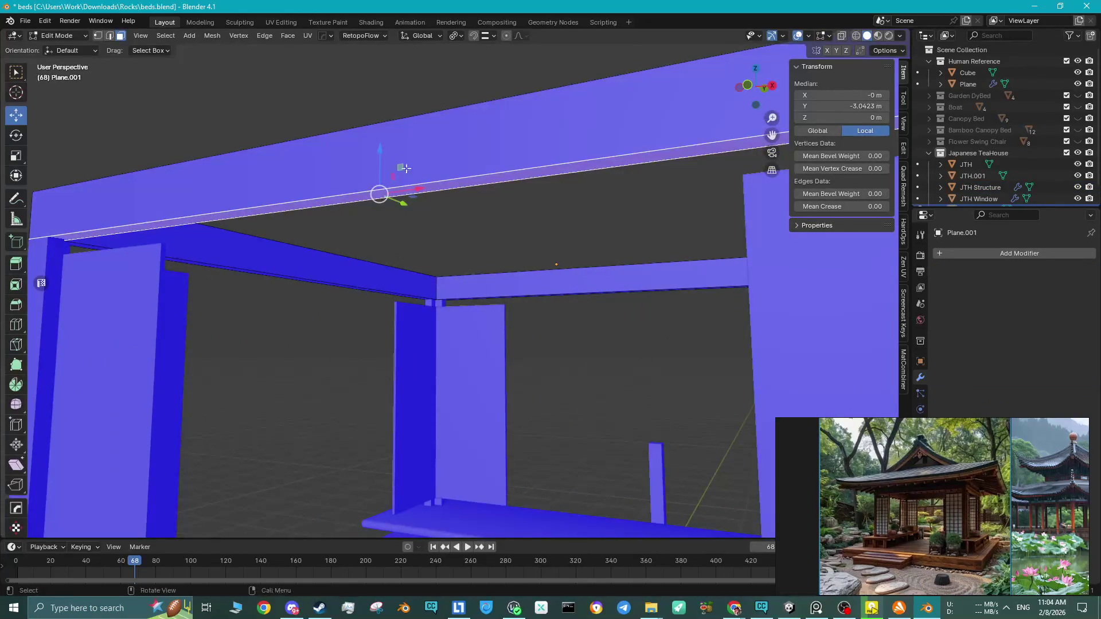
{"action": "key", "text": "g"}
{"action": "key", "text": "z"}
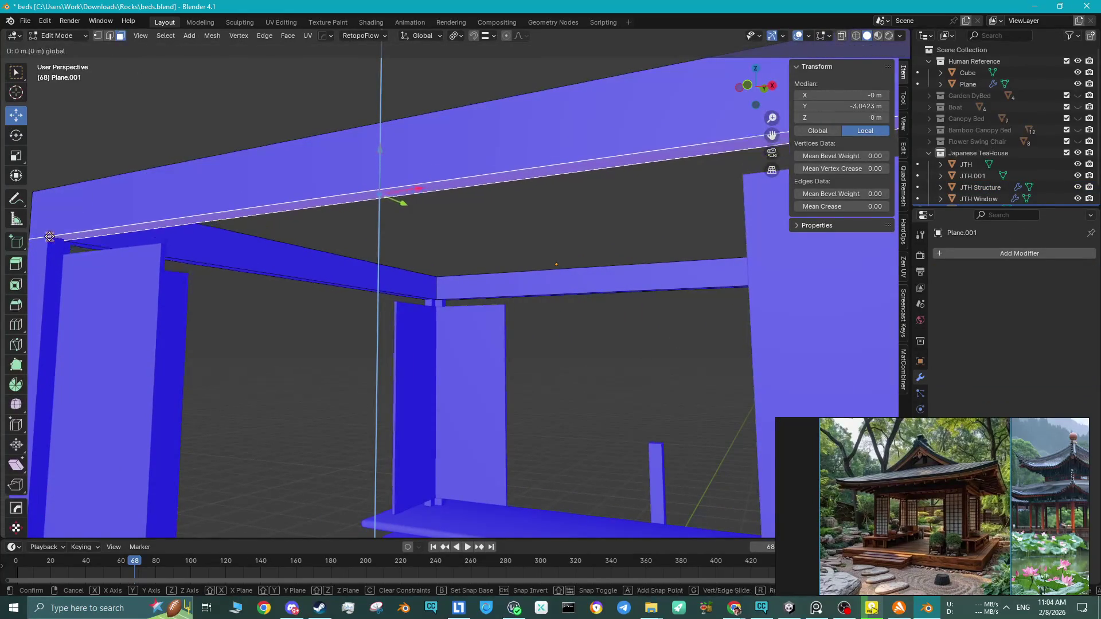
{"action": "key", "text": "0"}
{"action": "key", "text": "Return"}
{"action": "key", "text": "Tab"}
{"action": "scroll", "coordinate": [95, 185], "scroll_direction": "up", "scroll_amount": 3}
{"action": "middle_click_drag", "start_coordinate": [95, 185], "coordinate": [222, 218]}
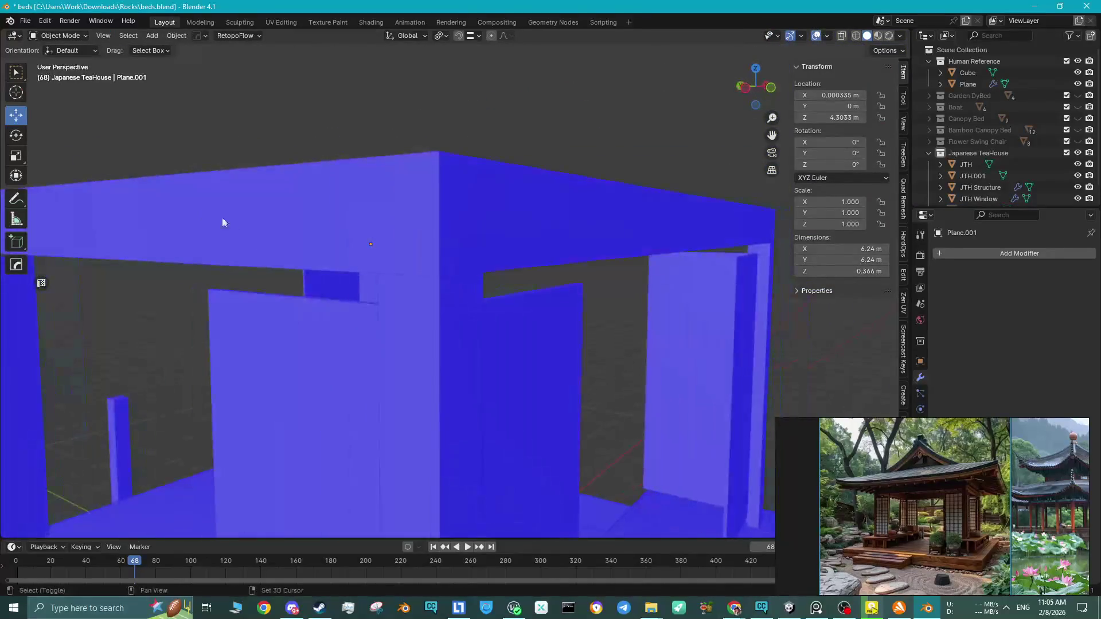
{"action": "scroll", "coordinate": [425, 304], "scroll_direction": "down", "scroll_amount": 4}
{"action": "middle_click_drag", "start_coordinate": [430, 304], "coordinate": [456, 321]}
{"action": "key", "text": "Tab"}
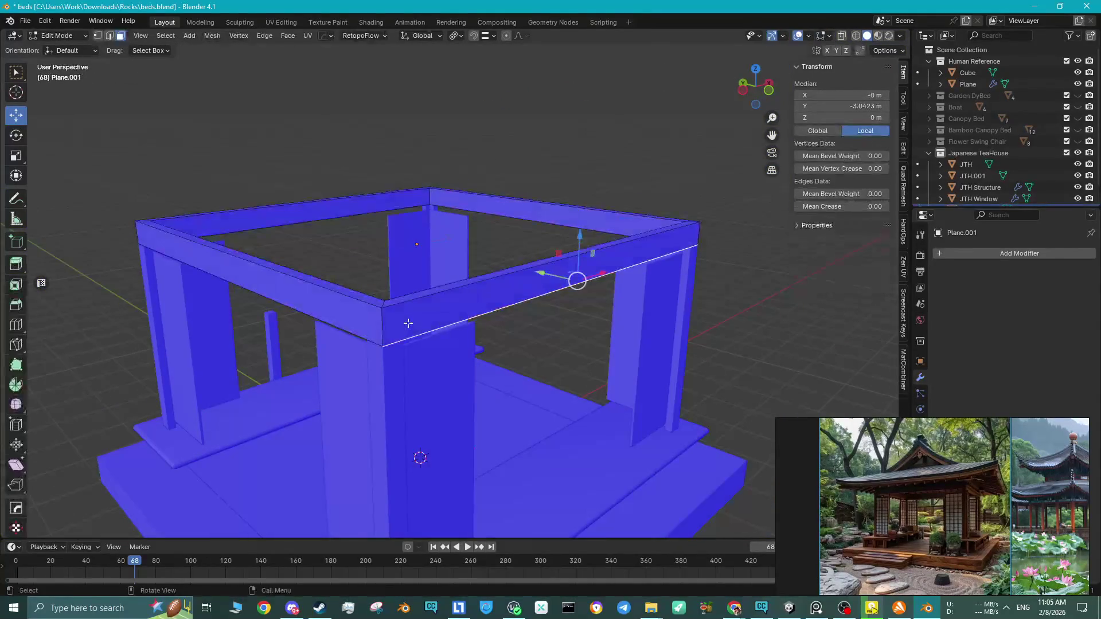
{"action": "key", "text": "Tab"}
{"action": "scroll", "coordinate": [387, 368], "scroll_direction": "down", "scroll_amount": 3}
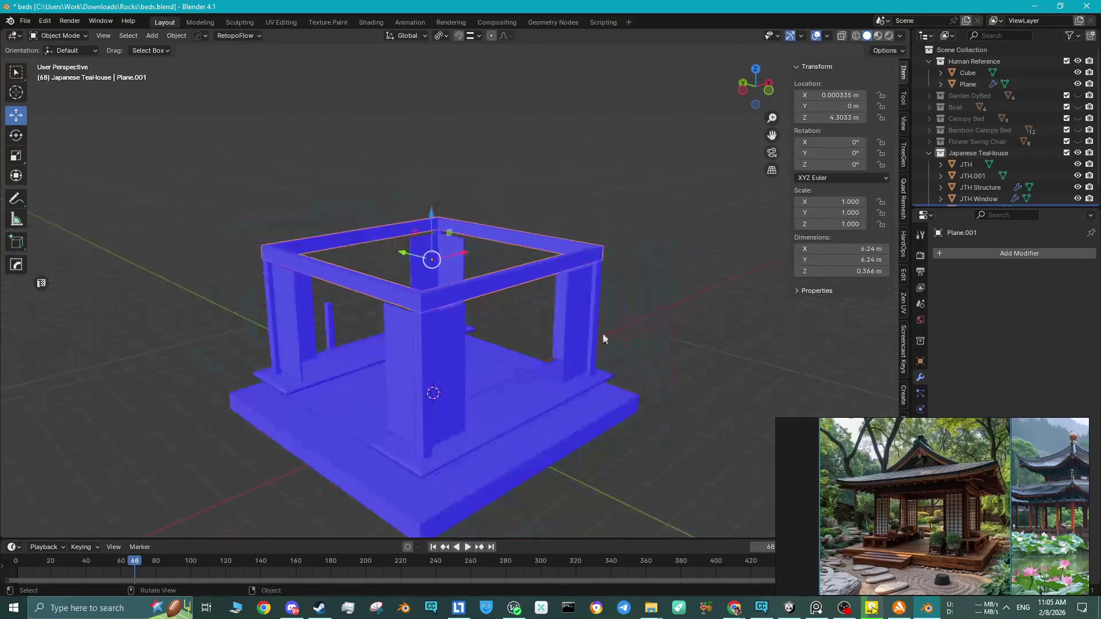
{"action": "mouse_move", "coordinate": [409, 360]}
{"action": "middle_mouse_down"}
{"action": "mouse_move", "coordinate": [457, 341]}
{"action": "mouse_move", "coordinate": [425, 305]}
{"action": "middle_mouse_up"}
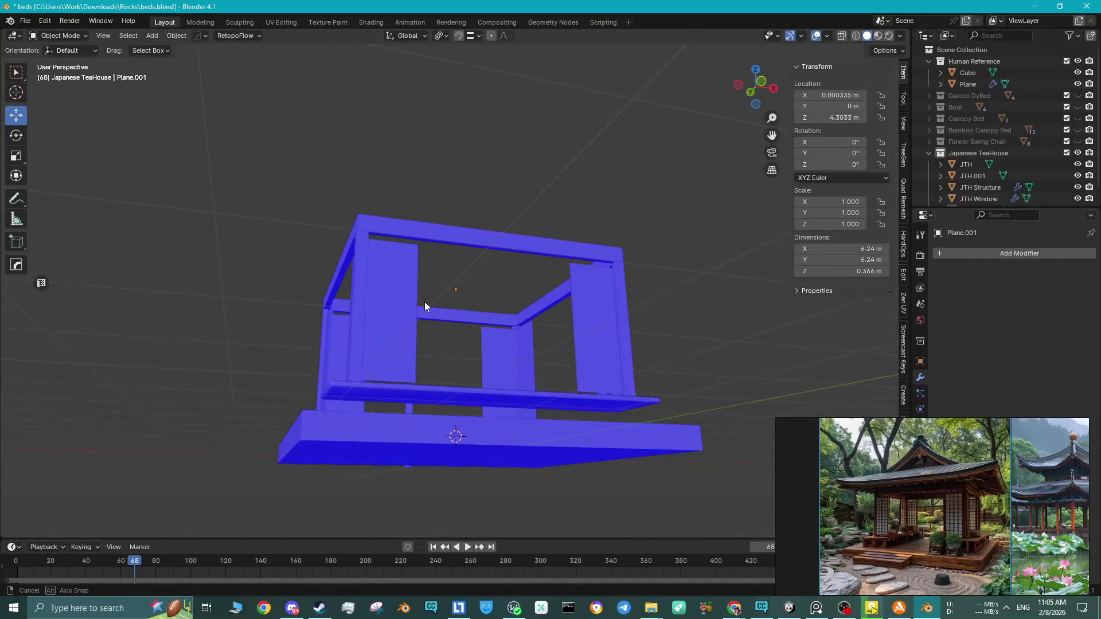
{"action": "scroll", "coordinate": [978, 547], "scroll_direction": "up", "scroll_amount": 4}
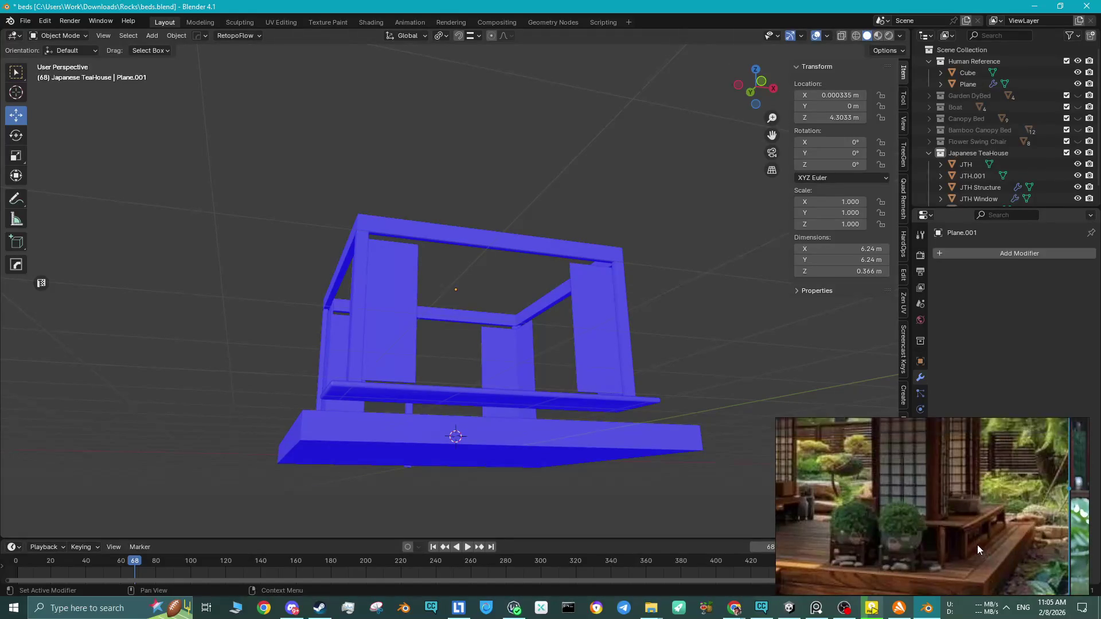
{"action": "scroll", "coordinate": [968, 535], "scroll_direction": "down", "scroll_amount": 3}
{"action": "scroll", "coordinate": [947, 488], "scroll_direction": "up", "scroll_amount": 2}
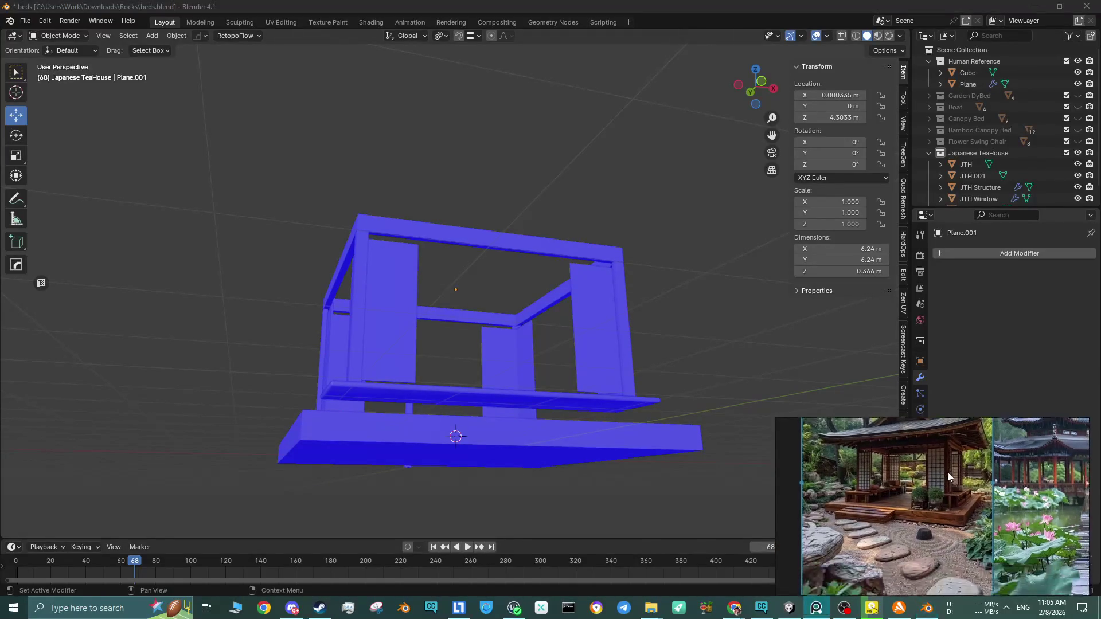
{"action": "scroll", "coordinate": [945, 503], "scroll_direction": "up", "scroll_amount": 2}
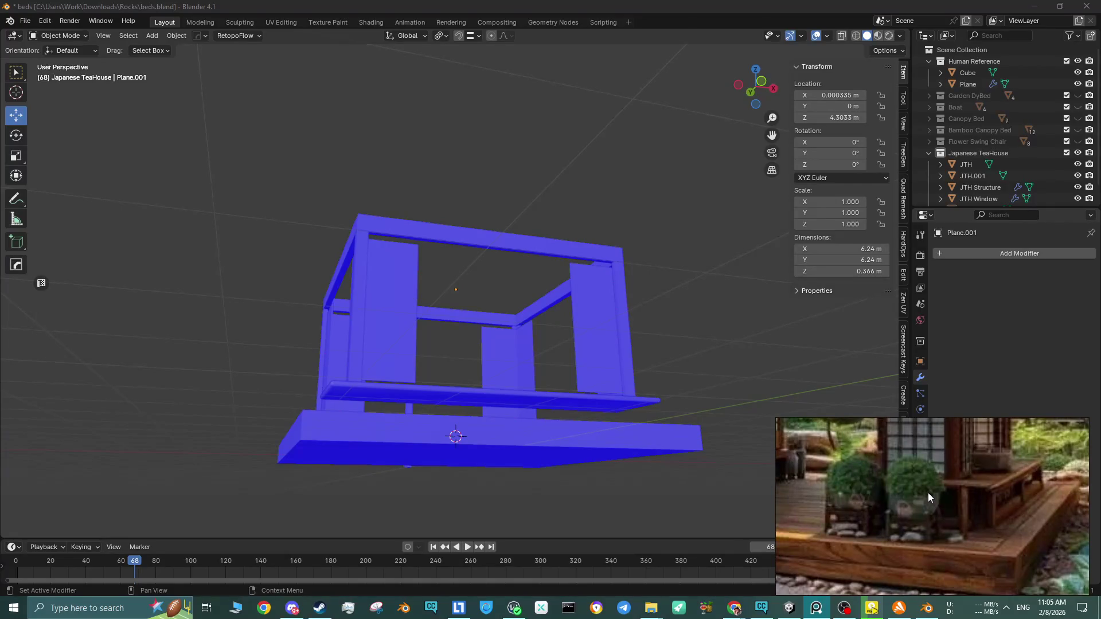
{"action": "mouse_move", "coordinate": [350, 388]}
{"action": "middle_mouse_down"}
{"action": "mouse_move", "coordinate": [353, 375]}
{"action": "mouse_move", "coordinate": [408, 421]}
{"action": "mouse_move", "coordinate": [421, 393]}
{"action": "middle_mouse_up"}
{"action": "left_click", "coordinate": [397, 410]}
Drag JTH Structure's bottom edge loop down onto the platform, making it 6.24 × 6.24 × 3.8 m.
{"action": "key", "text": "Tab"}
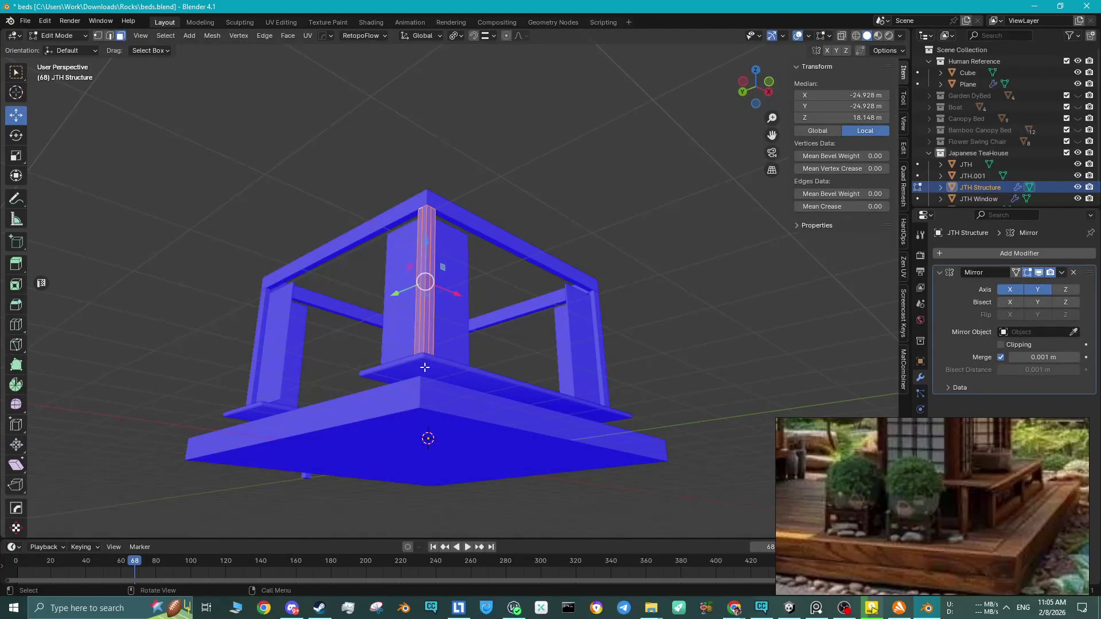
{"action": "key", "text": "KP_Divide"}
{"action": "middle_click_drag", "start_coordinate": [419, 377], "coordinate": [462, 402]}
{"action": "key", "text": "2"}
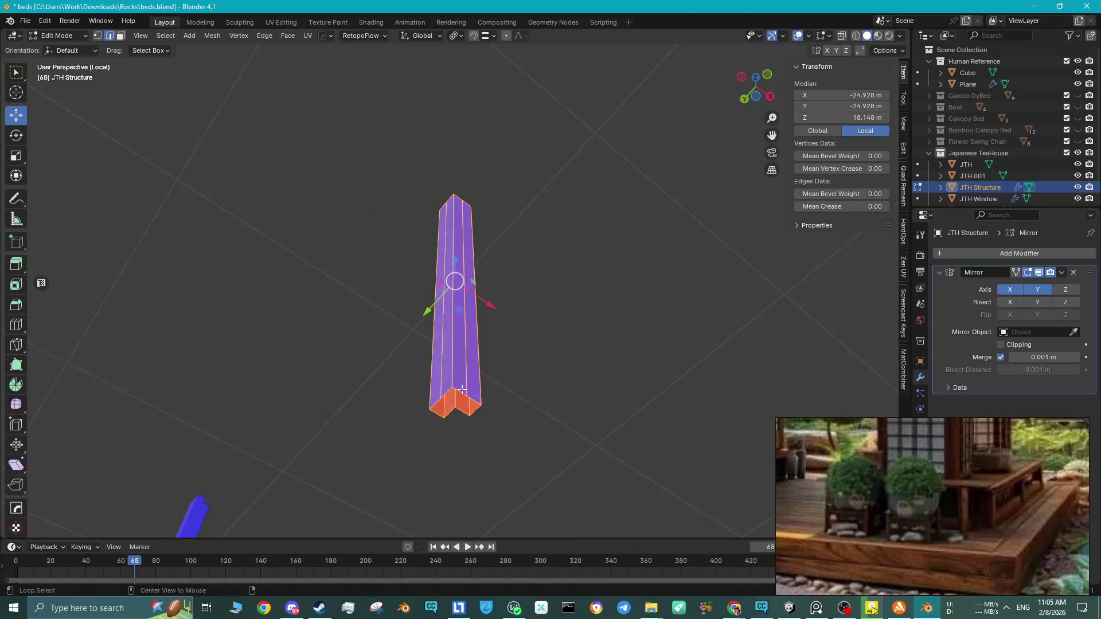
{"action": "left_click", "coordinate": [464, 401], "text": "alt"}
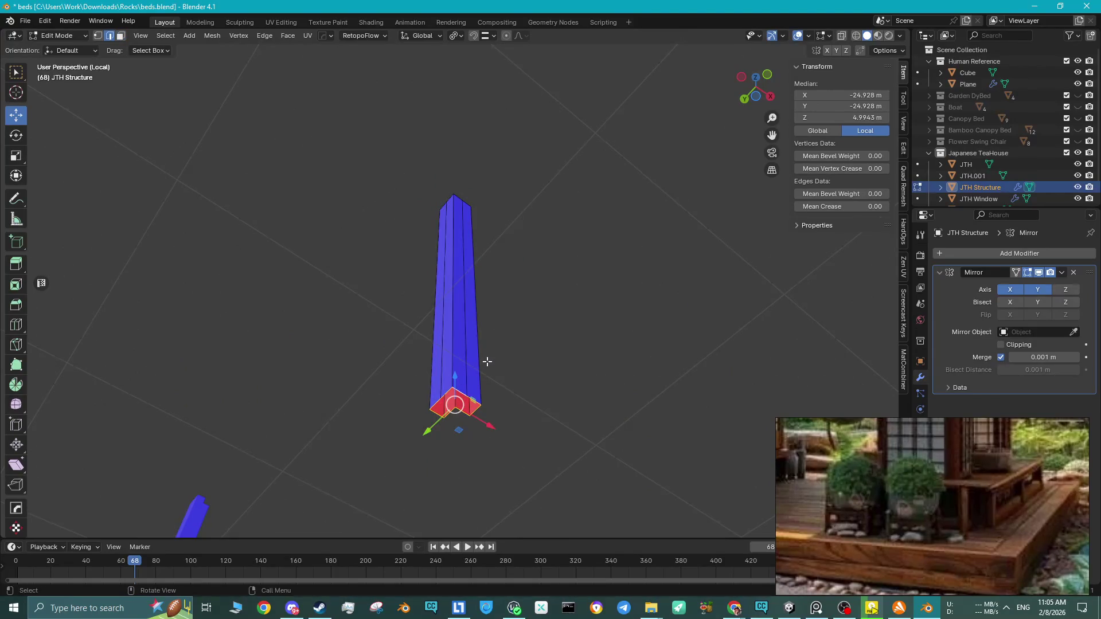
{"action": "key", "text": "KP_Divide"}
{"action": "scroll", "coordinate": [427, 361], "scroll_direction": "up", "scroll_amount": 4}
{"action": "left_click_drag", "start_coordinate": [426, 361], "coordinate": [427, 414]}
{"action": "scroll", "coordinate": [427, 415], "scroll_direction": "down", "scroll_amount": 3}
{"action": "key", "text": "Tab"}
{"action": "left_click", "coordinate": [641, 461]}
{"action": "mouse_move", "coordinate": [642, 461]}
{"action": "middle_mouse_down"}
{"action": "mouse_move", "coordinate": [364, 332]}
{"action": "mouse_move", "coordinate": [422, 347]}
{"action": "mouse_move", "coordinate": [447, 344]}
{"action": "mouse_move", "coordinate": [445, 327]}
{"action": "mouse_move", "coordinate": [407, 320]}
{"action": "mouse_move", "coordinate": [377, 336]}
{"action": "middle_mouse_up"}
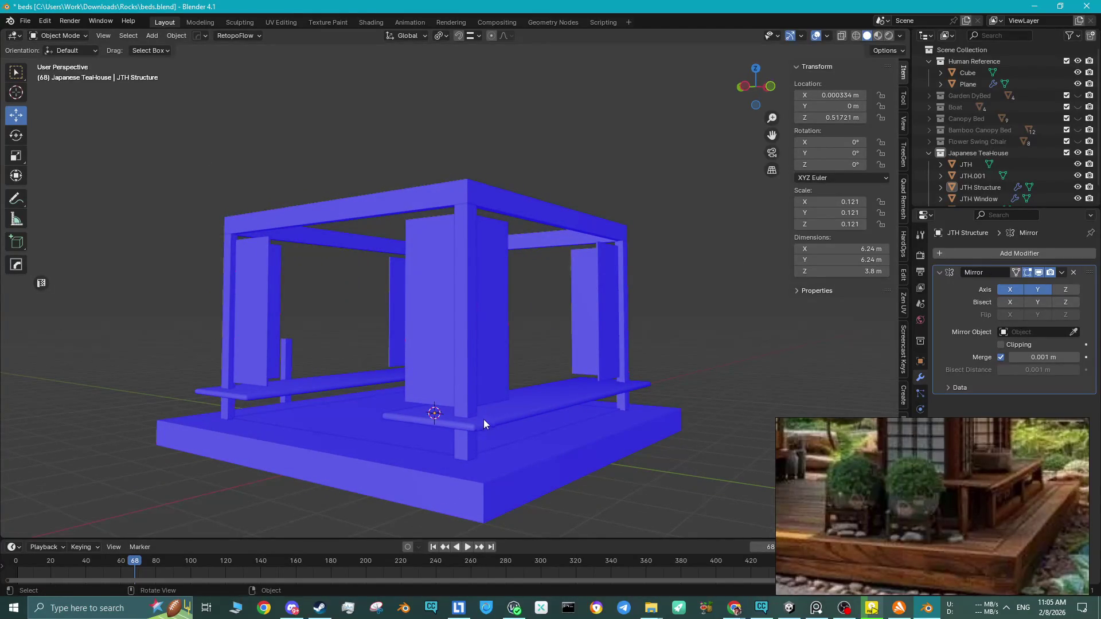
{"action": "left_click", "coordinate": [480, 419]}
{"action": "key", "text": "Tab"}
{"action": "middle_click_drag", "start_coordinate": [481, 419], "coordinate": [480, 439]}
{"action": "key", "text": "Tab"}
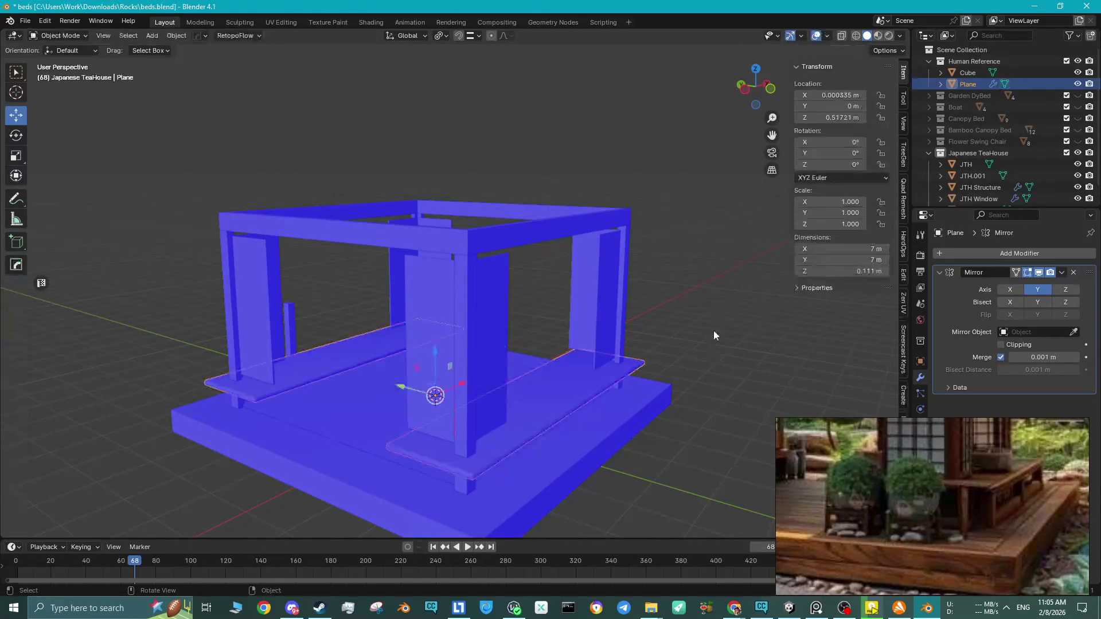
{"action": "left_click", "coordinate": [713, 331]}
{"action": "mouse_move", "coordinate": [561, 373]}
{"action": "middle_mouse_down"}
{"action": "mouse_move", "coordinate": [425, 366]}
{"action": "mouse_move", "coordinate": [471, 364]}
{"action": "mouse_move", "coordinate": [425, 335]}
{"action": "mouse_move", "coordinate": [467, 339]}
{"action": "mouse_move", "coordinate": [480, 357]}
{"action": "mouse_move", "coordinate": [368, 339]}
{"action": "mouse_move", "coordinate": [392, 381]}
{"action": "middle_mouse_up"}
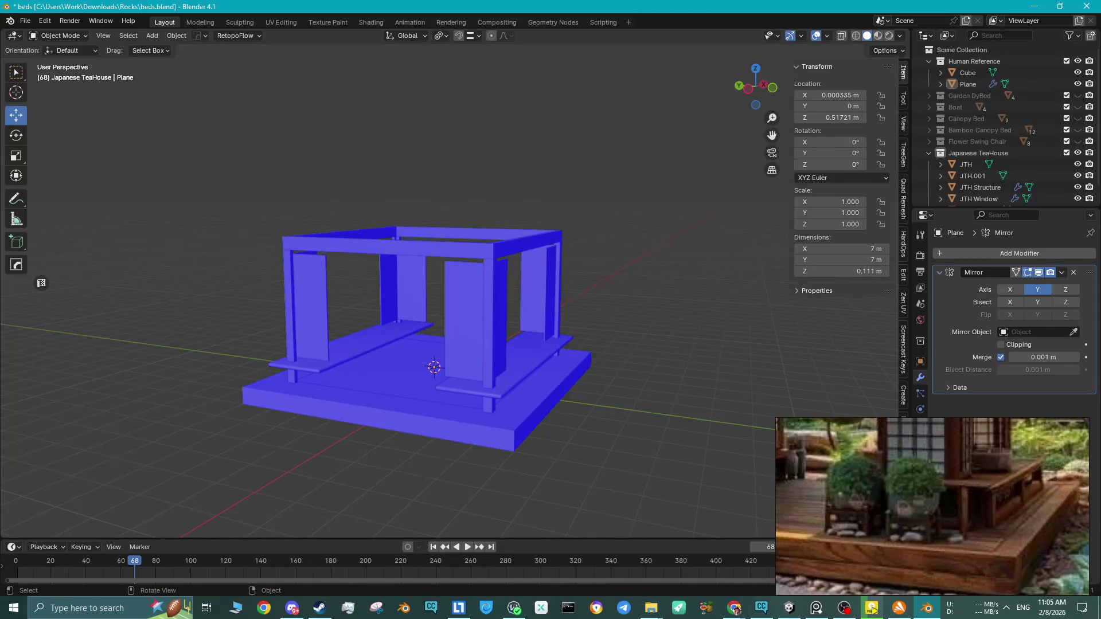
{"action": "left_click", "coordinate": [871, 609]}
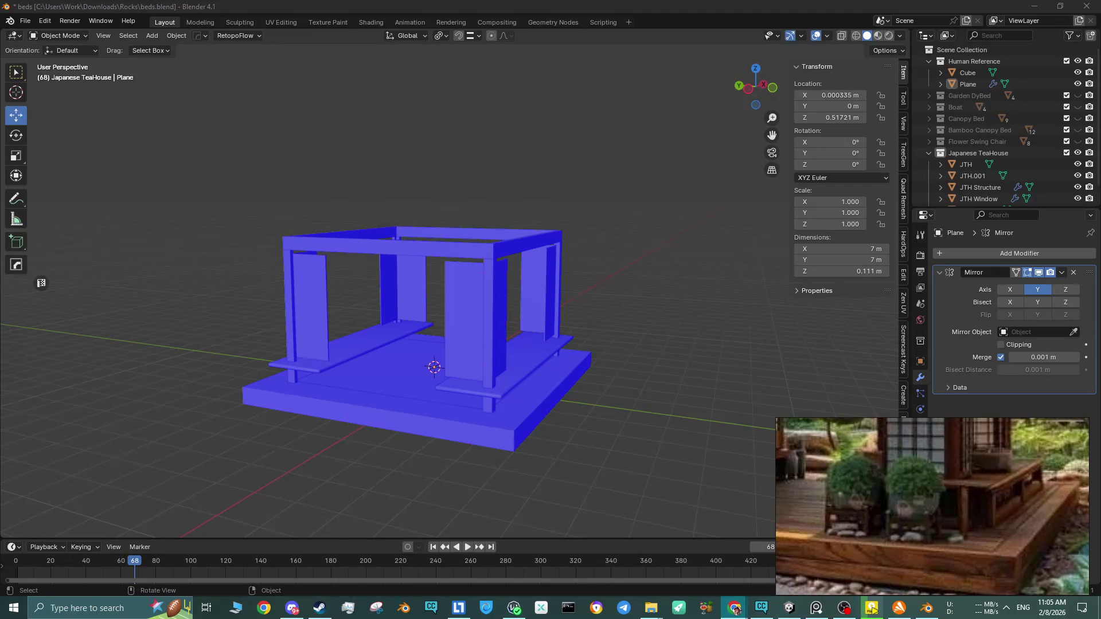
{"action": "scroll", "coordinate": [433, 379], "scroll_direction": "up", "scroll_amount": 8}
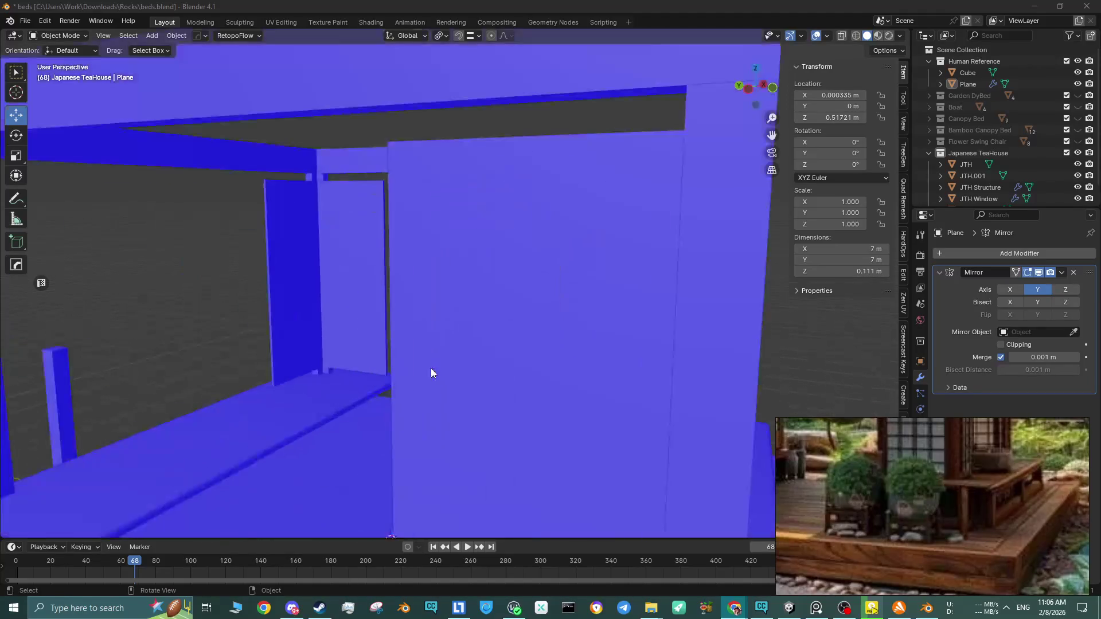
{"action": "scroll", "coordinate": [410, 386], "scroll_direction": "down", "scroll_amount": 2}
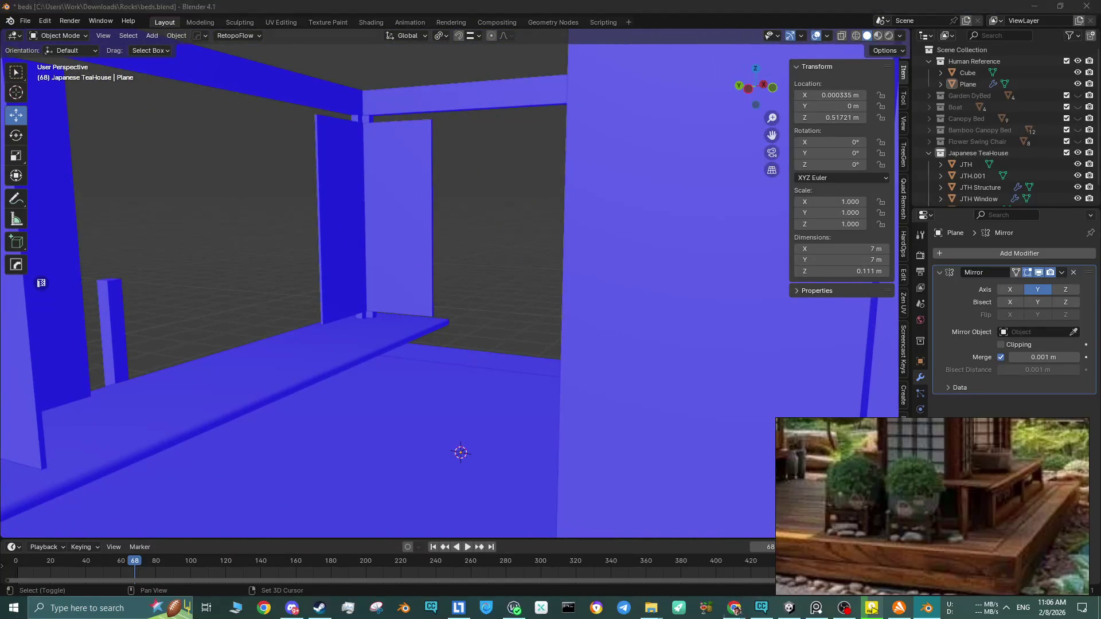
{"action": "middle_click_drag", "start_coordinate": [360, 439], "coordinate": [339, 328], "text": "shift"}
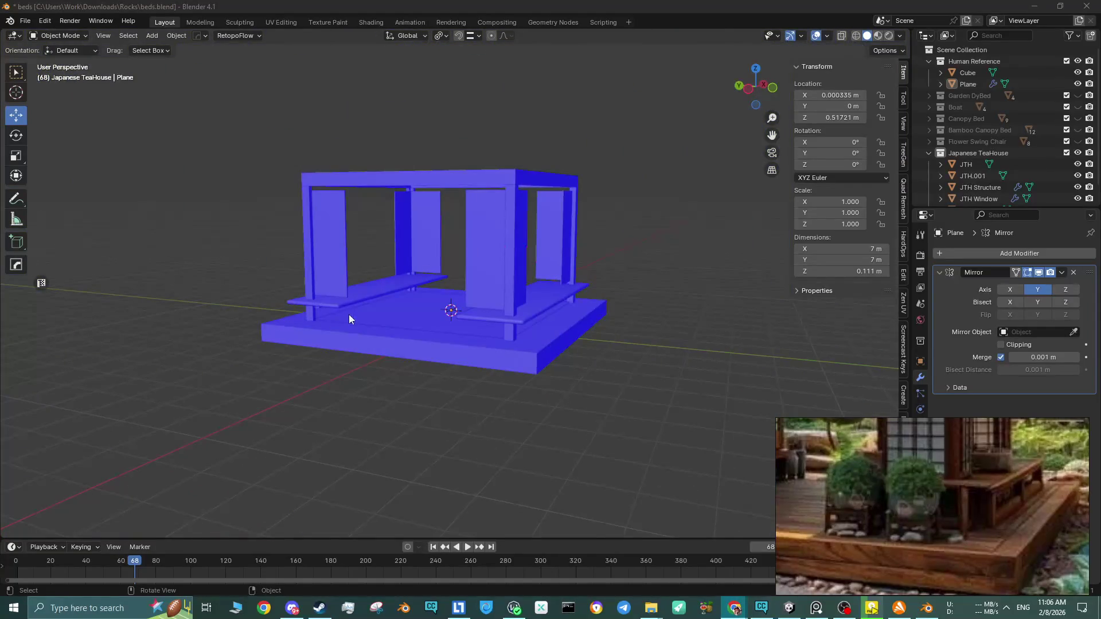
{"action": "scroll", "coordinate": [349, 319], "scroll_direction": "up", "scroll_amount": 3}
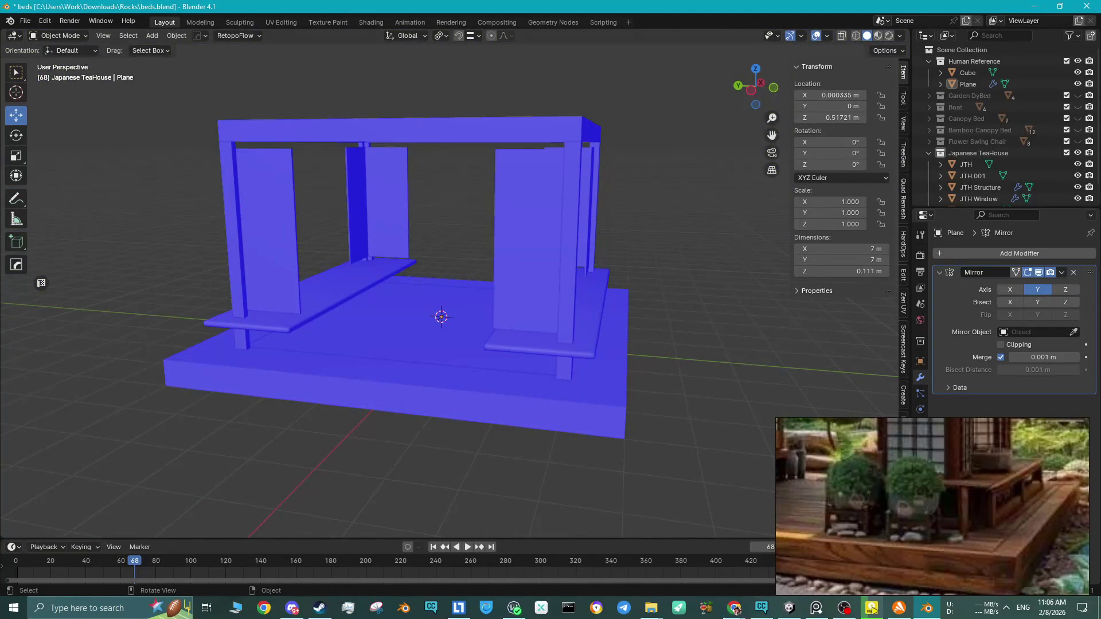
{"action": "left_click", "coordinate": [293, 608]}
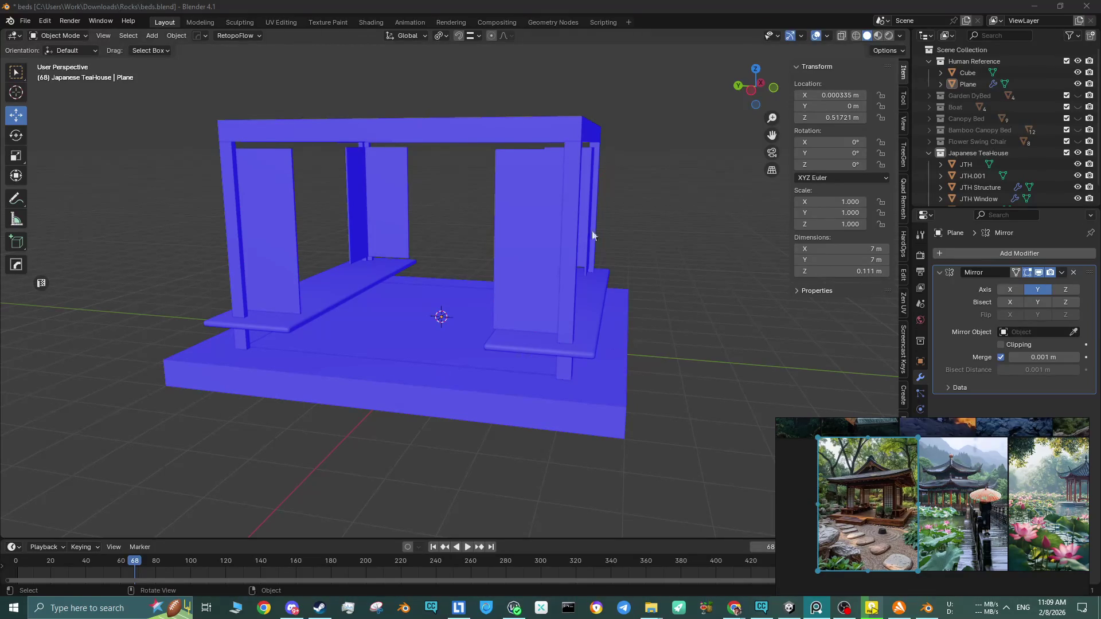
Toggle the teahouse to wireframe and back to solid shading.
{"action": "left_click", "coordinate": [856, 35]}
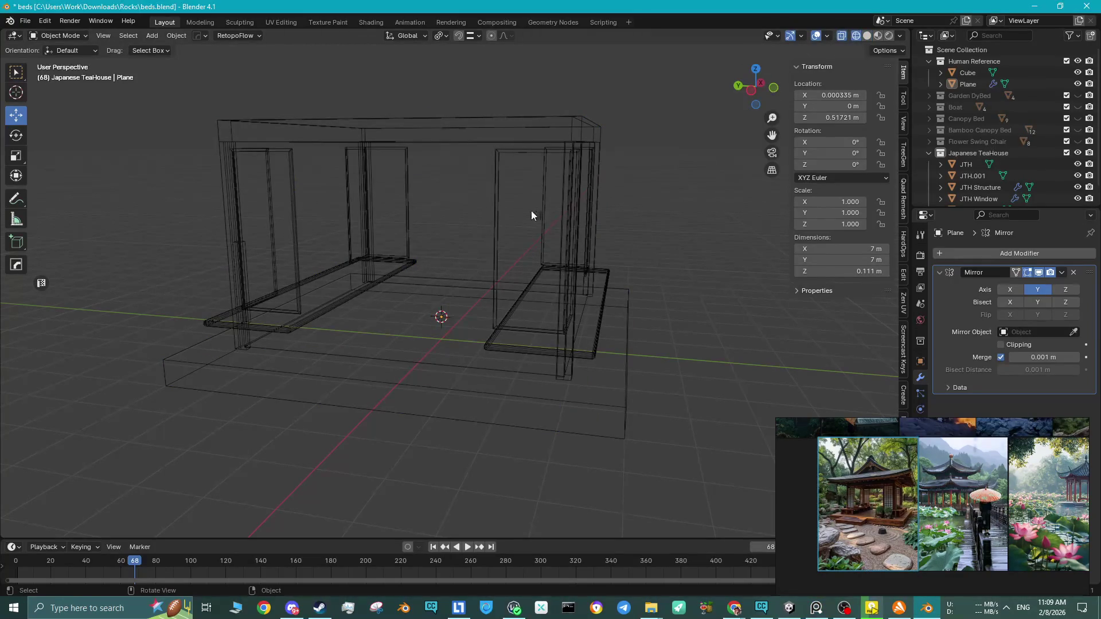
{"action": "left_click", "coordinate": [867, 36]}
{"action": "middle_click_drag", "start_coordinate": [661, 211], "coordinate": [591, 190]}
{"action": "scroll", "coordinate": [592, 190], "scroll_direction": "down", "scroll_amount": 2}
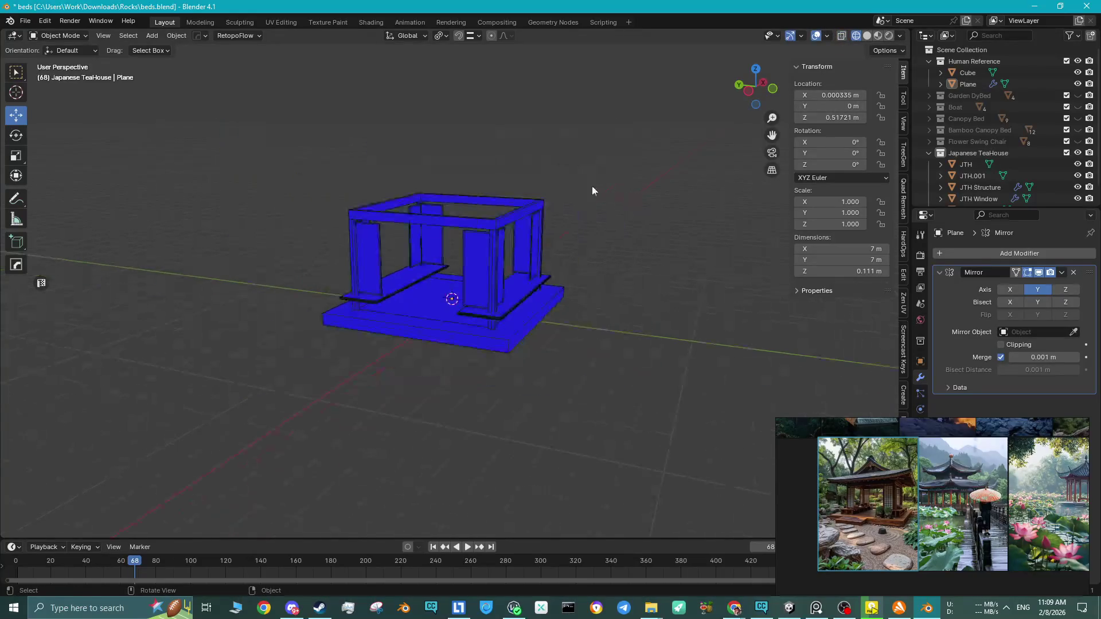
{"action": "scroll", "coordinate": [531, 292], "scroll_direction": "up", "scroll_amount": 4}
{"action": "mouse_move", "coordinate": [526, 291]}
{"action": "middle_mouse_down"}
{"action": "mouse_move", "coordinate": [505, 291]}
{"action": "mouse_move", "coordinate": [522, 302]}
{"action": "middle_mouse_up"}
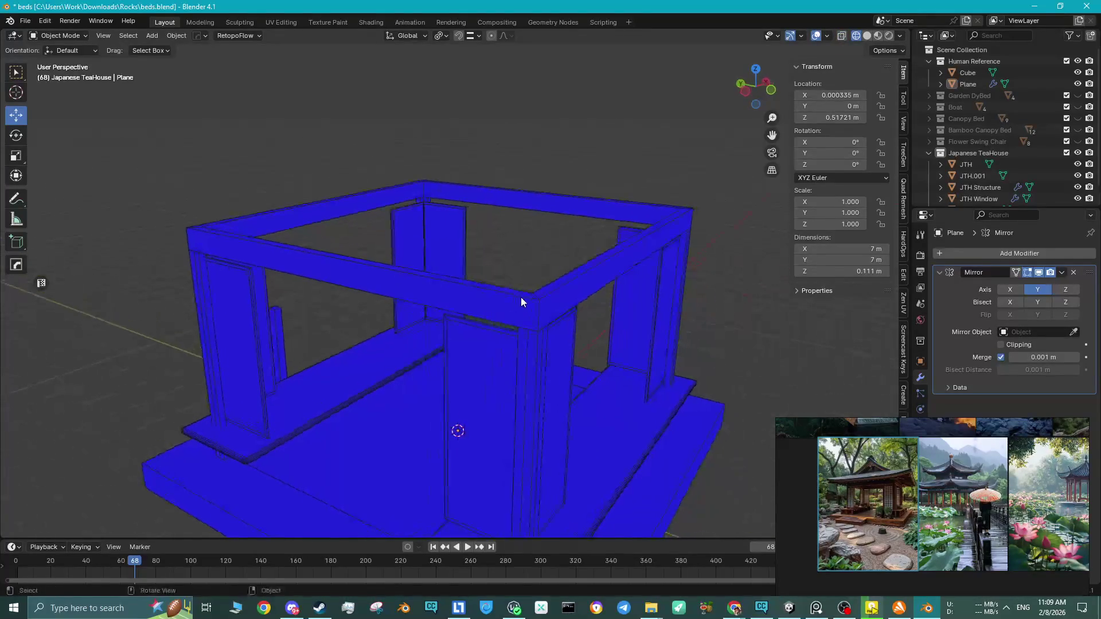
{"action": "scroll", "coordinate": [521, 297], "scroll_direction": "up", "scroll_amount": 2}
{"action": "scroll", "coordinate": [532, 308], "scroll_direction": "down", "scroll_amount": 3}
Turn off Face Orientation in the Viewport Overlays so the teahouse shows plain grey.
{"action": "left_click", "coordinate": [827, 36]}
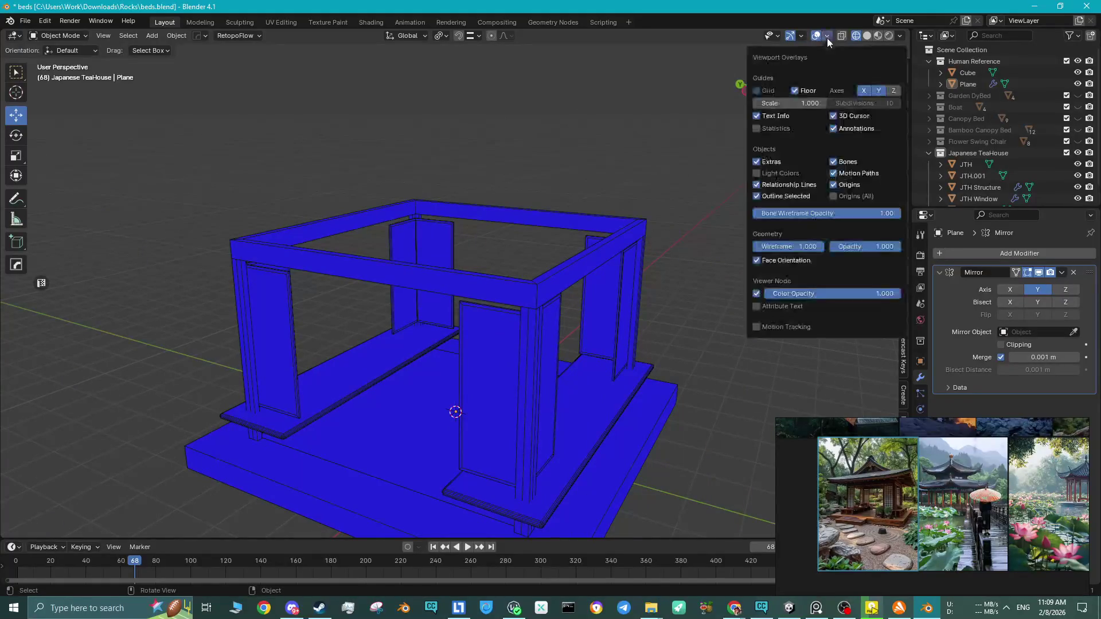
{"action": "left_click", "coordinate": [767, 262]}
{"action": "mouse_move", "coordinate": [683, 311]}
{"action": "middle_mouse_down"}
{"action": "mouse_move", "coordinate": [656, 232]}
{"action": "mouse_move", "coordinate": [676, 229]}
{"action": "middle_mouse_up"}
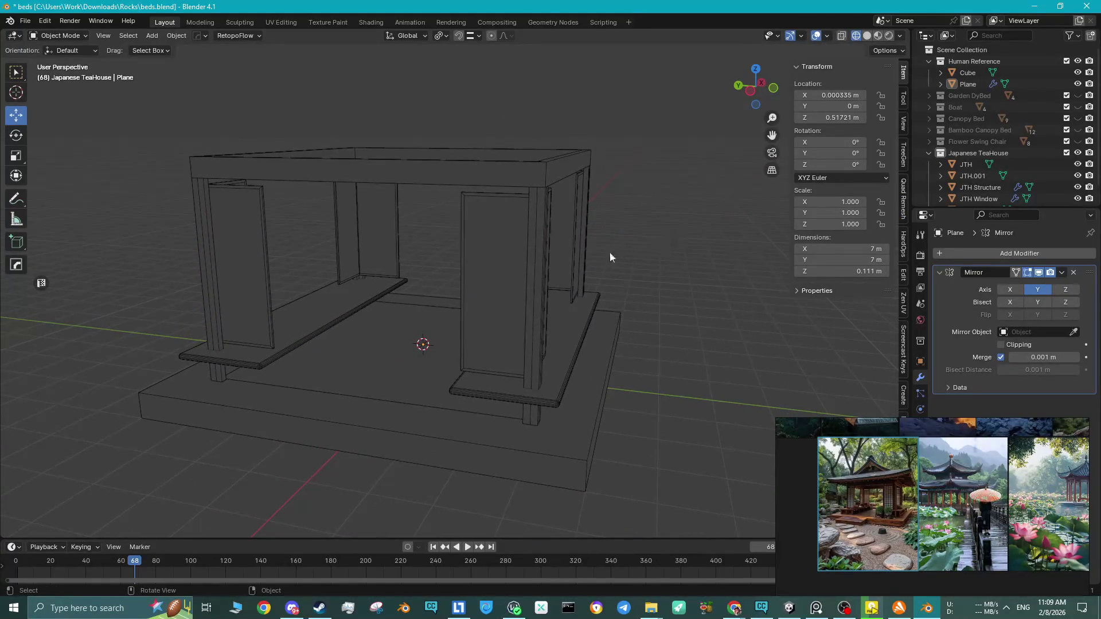
{"action": "mouse_move", "coordinate": [902, 422]}
{"action": "left_mouse_down"}
{"action": "mouse_move", "coordinate": [896, 387]}
{"action": "mouse_move", "coordinate": [904, 403]}
{"action": "left_mouse_up"}
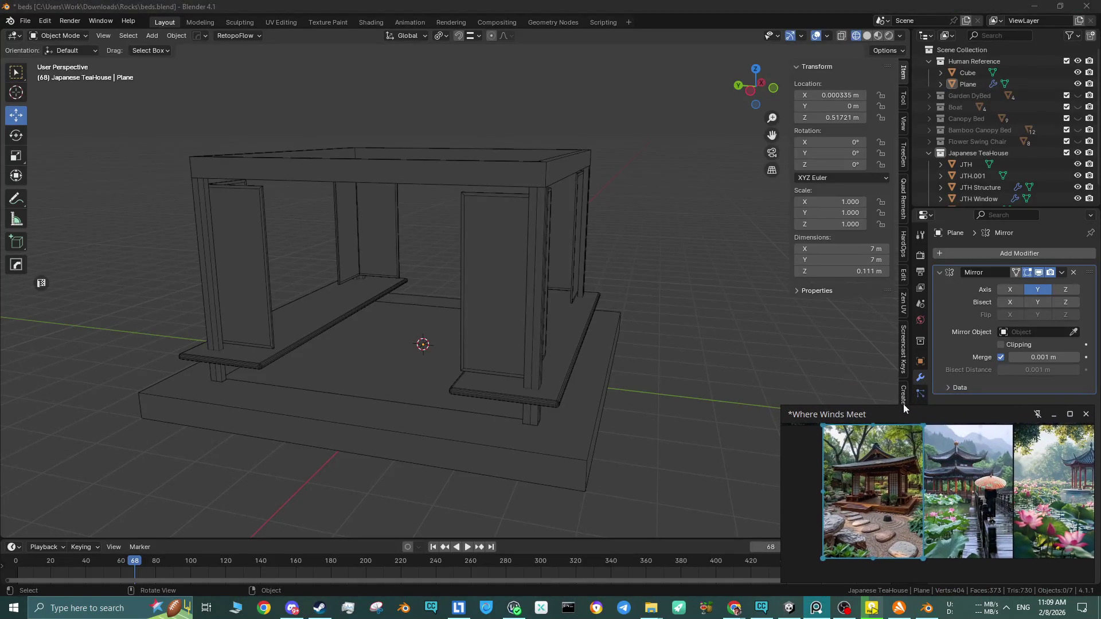
{"action": "left_click", "coordinate": [564, 373]}
Hide and unhide the right bench, then select the top beam frame in Edit Mode.
{"action": "key", "text": "h"}
{"action": "key", "text": "alt+h"}
{"action": "key", "text": "Tab"}
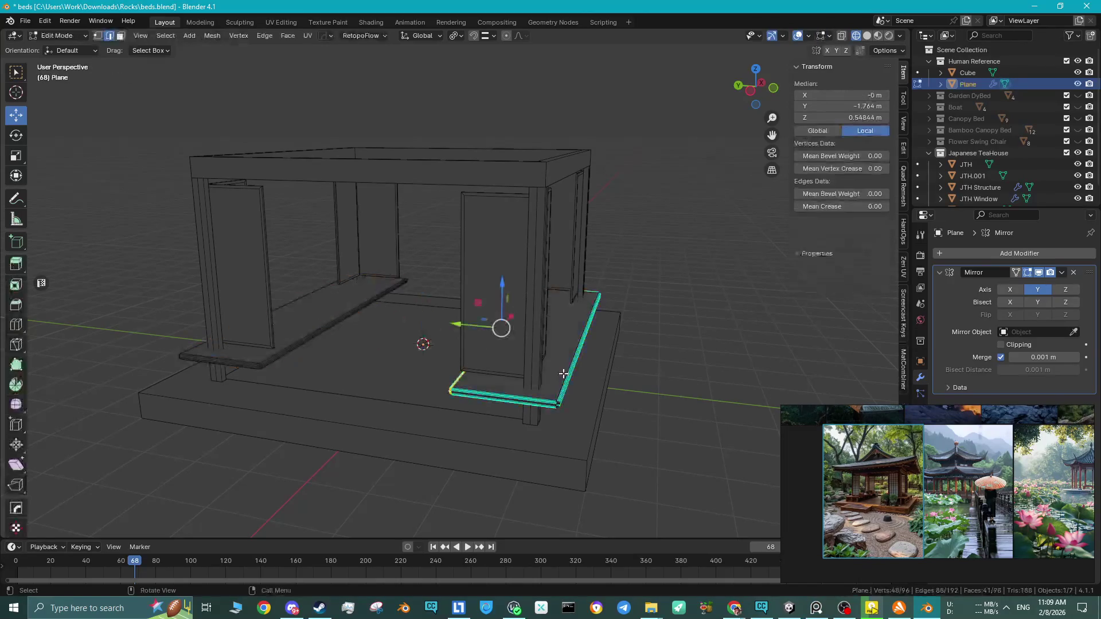
{"action": "key", "text": "Tab"}
{"action": "left_click", "coordinate": [668, 358]}
{"action": "mouse_move", "coordinate": [668, 359]}
{"action": "middle_mouse_down"}
{"action": "mouse_move", "coordinate": [548, 305]}
{"action": "mouse_move", "coordinate": [502, 319]}
{"action": "middle_mouse_up"}
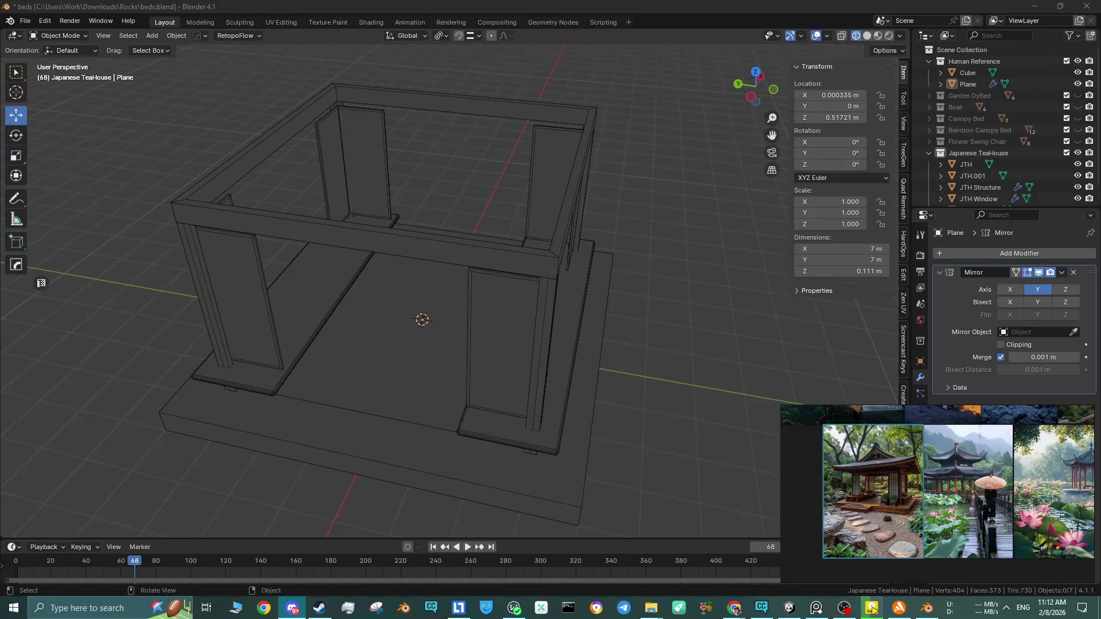
{"action": "left_click", "coordinate": [551, 251]}
{"action": "key", "text": "Tab"}
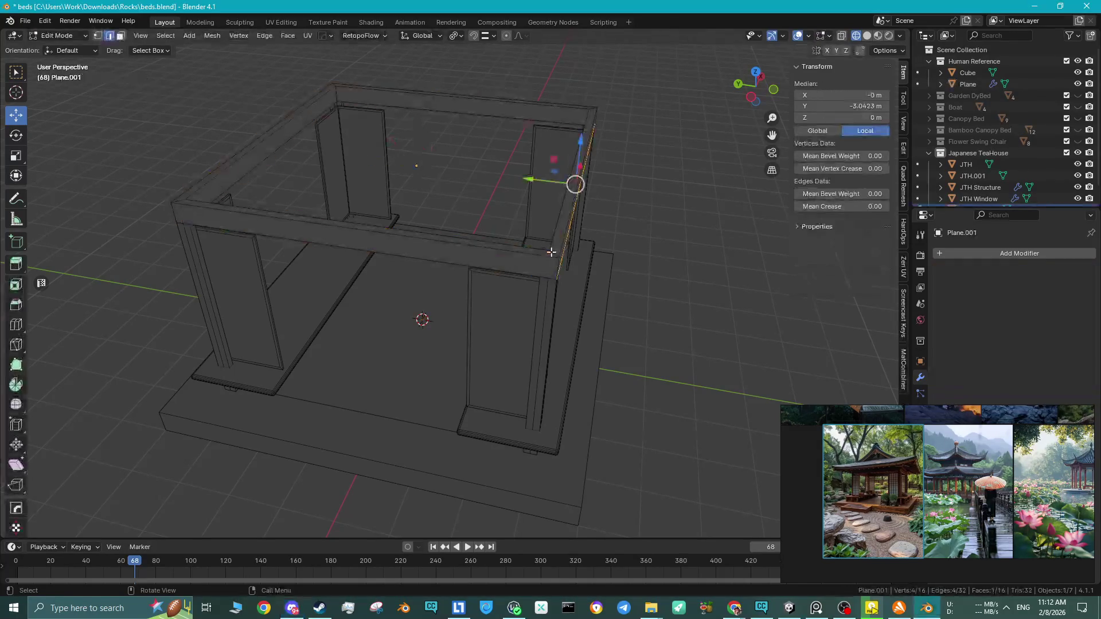
{"action": "key", "text": "3"}
{"action": "key", "text": "a"}
{"action": "key", "text": "Tab"}
{"action": "mouse_move", "coordinate": [553, 252]}
{"action": "middle_mouse_down"}
{"action": "mouse_move", "coordinate": [408, 177]}
{"action": "mouse_move", "coordinate": [455, 265]}
{"action": "mouse_move", "coordinate": [427, 249]}
{"action": "middle_mouse_up"}
{"action": "left_click", "coordinate": [370, 147]}
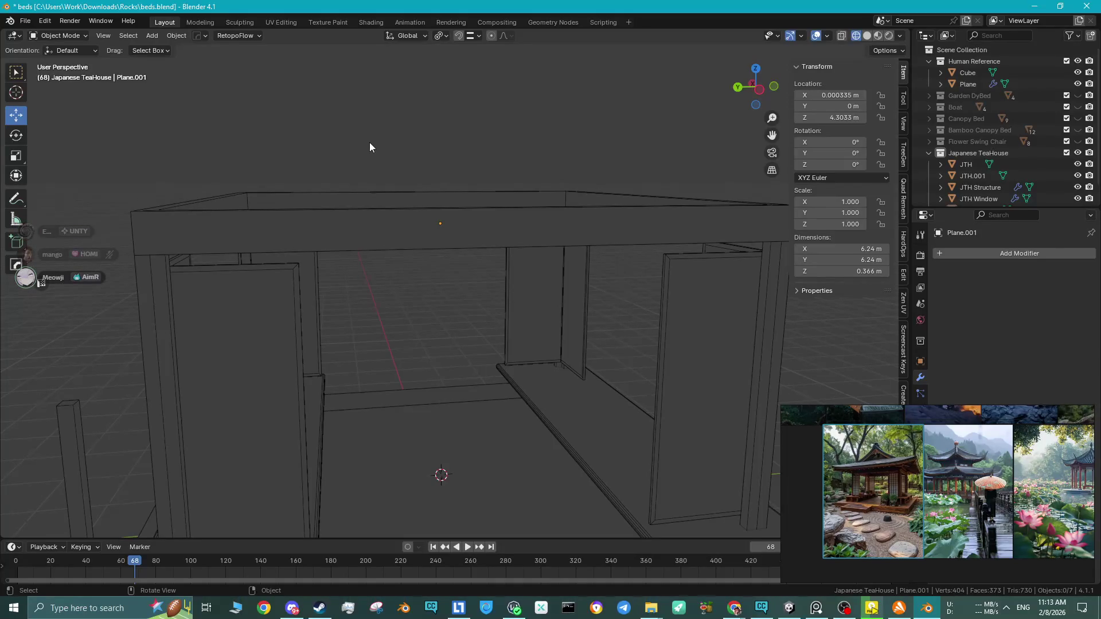
{"action": "scroll", "coordinate": [388, 244], "scroll_direction": "down", "scroll_amount": 6}
{"action": "middle_click_drag", "start_coordinate": [425, 272], "coordinate": [460, 298]}
{"action": "scroll", "coordinate": [457, 291], "scroll_direction": "down", "scroll_amount": 4}
{"action": "scroll", "coordinate": [460, 295], "scroll_direction": "up", "scroll_amount": 4}
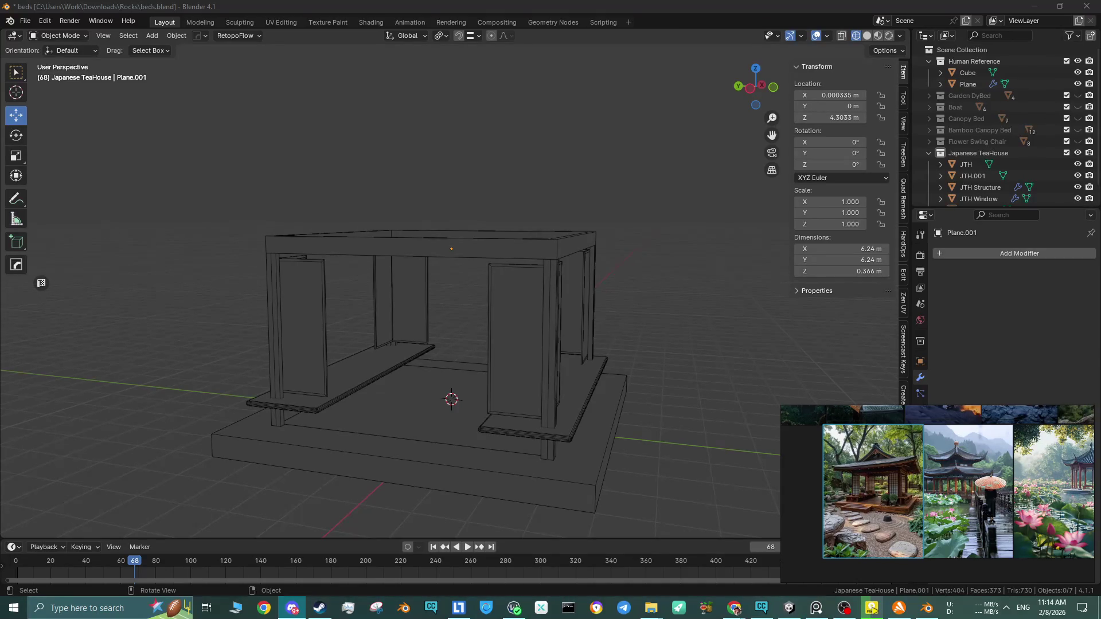
{"action": "middle_click_drag", "start_coordinate": [522, 387], "coordinate": [507, 377]}
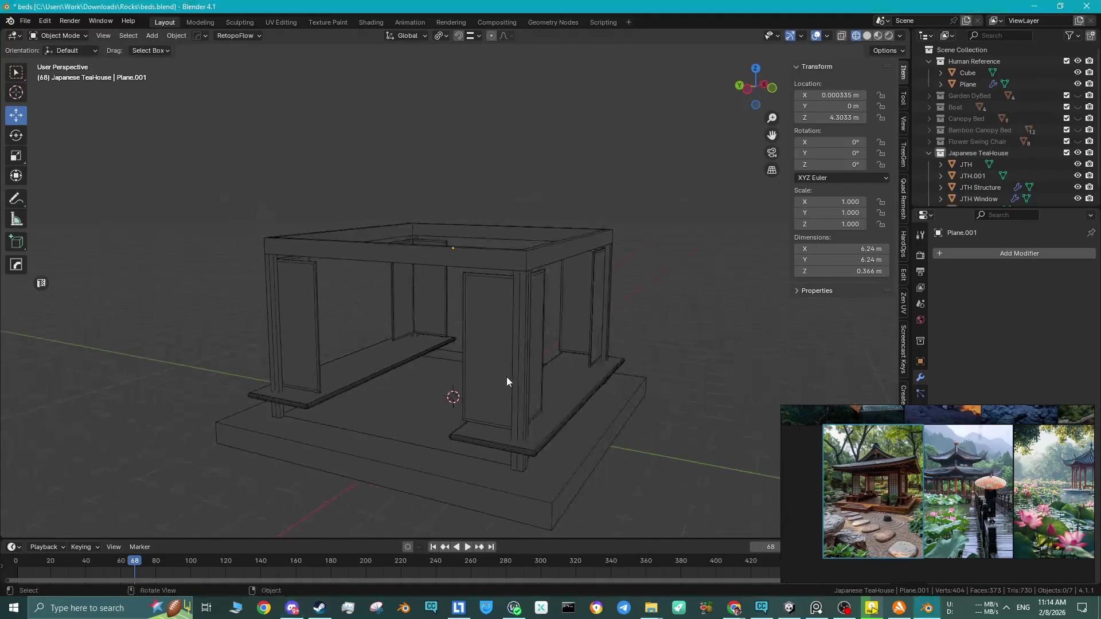
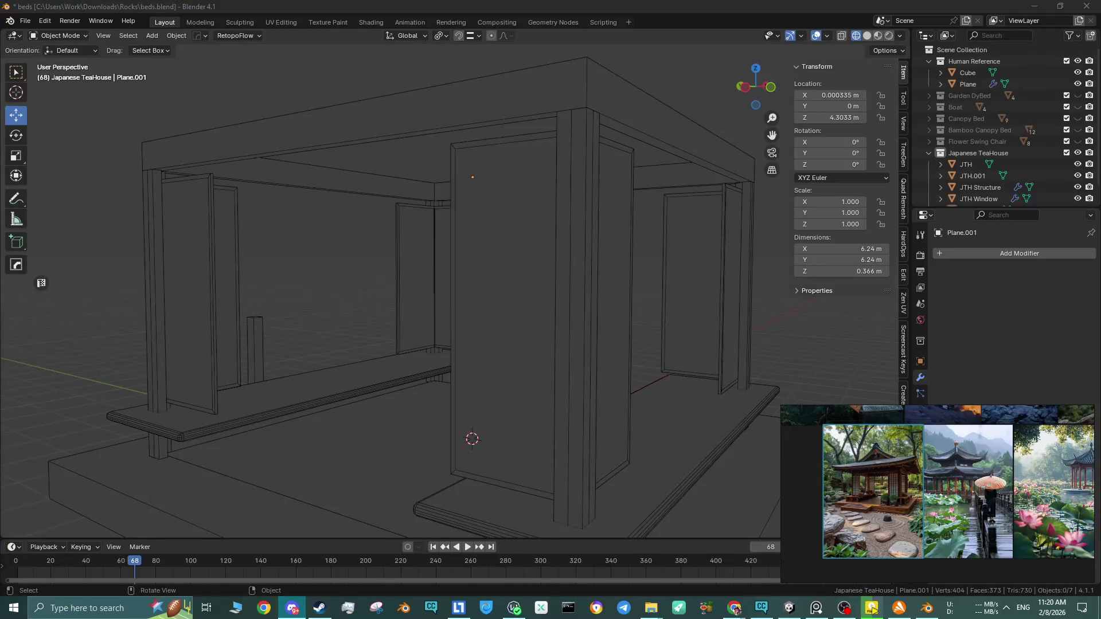
Zoom out and tilt the view slightly upward so the entire teahouse, base to top frame, is visible.
{"action": "scroll", "coordinate": [365, 216], "scroll_direction": "down", "scroll_amount": 6}
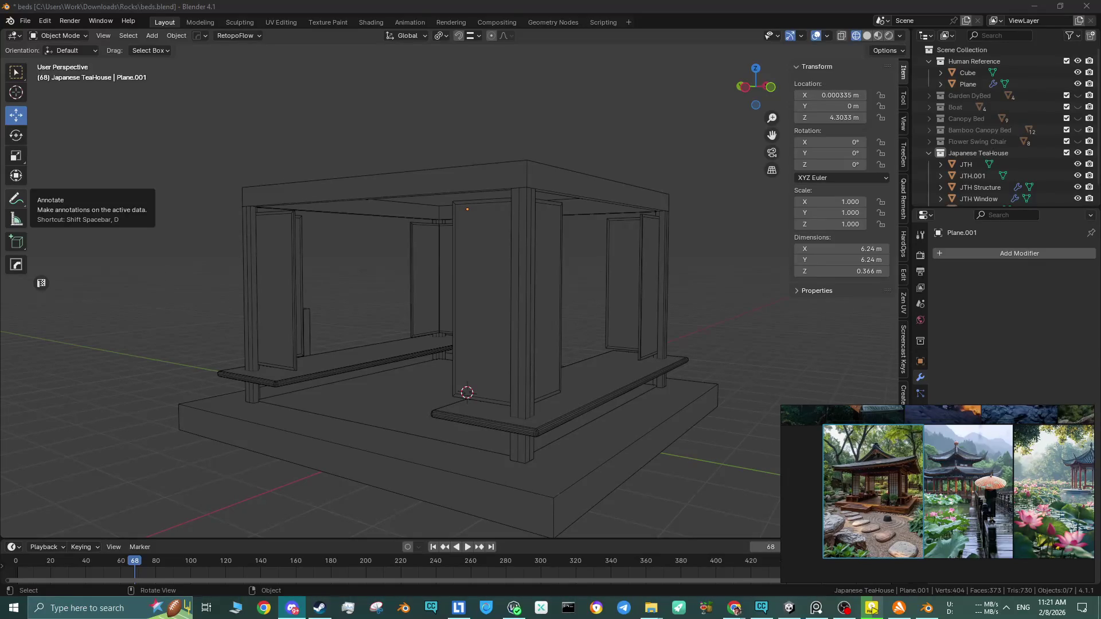
{"action": "mouse_move", "coordinate": [483, 340]}
{"action": "middle_mouse_down"}
{"action": "mouse_move", "coordinate": [487, 297]}
{"action": "mouse_move", "coordinate": [489, 312]}
{"action": "middle_mouse_up"}
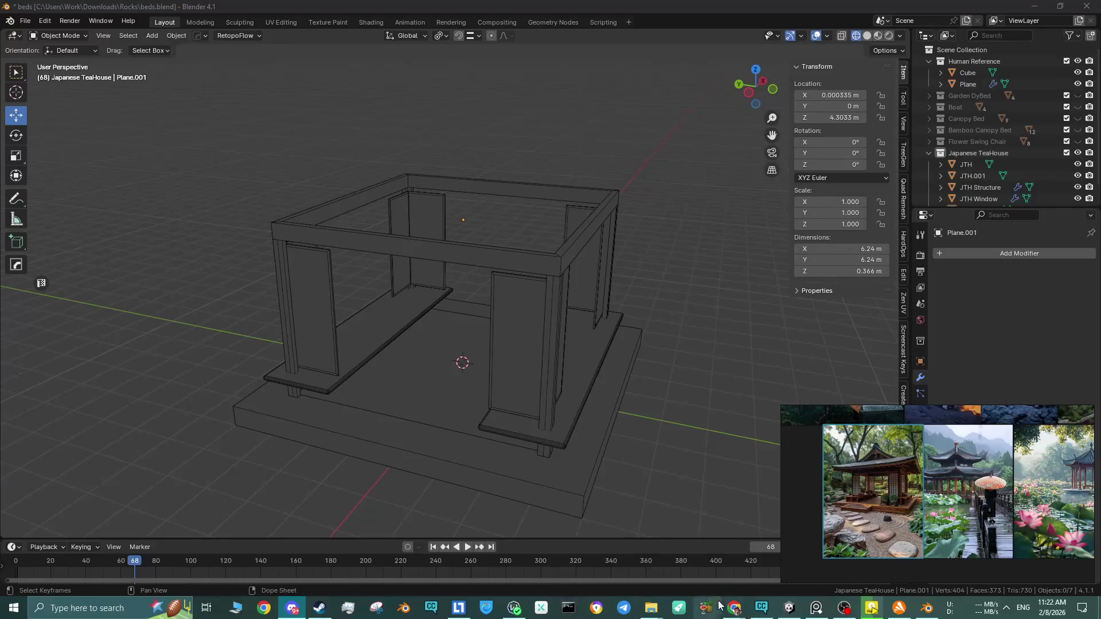
Bring up the Google Images results for 'Japanese garden teahouse' as reference.
{"action": "mouse_move", "coordinate": [734, 609]}
{"action": "left_click", "coordinate": [715, 565]}
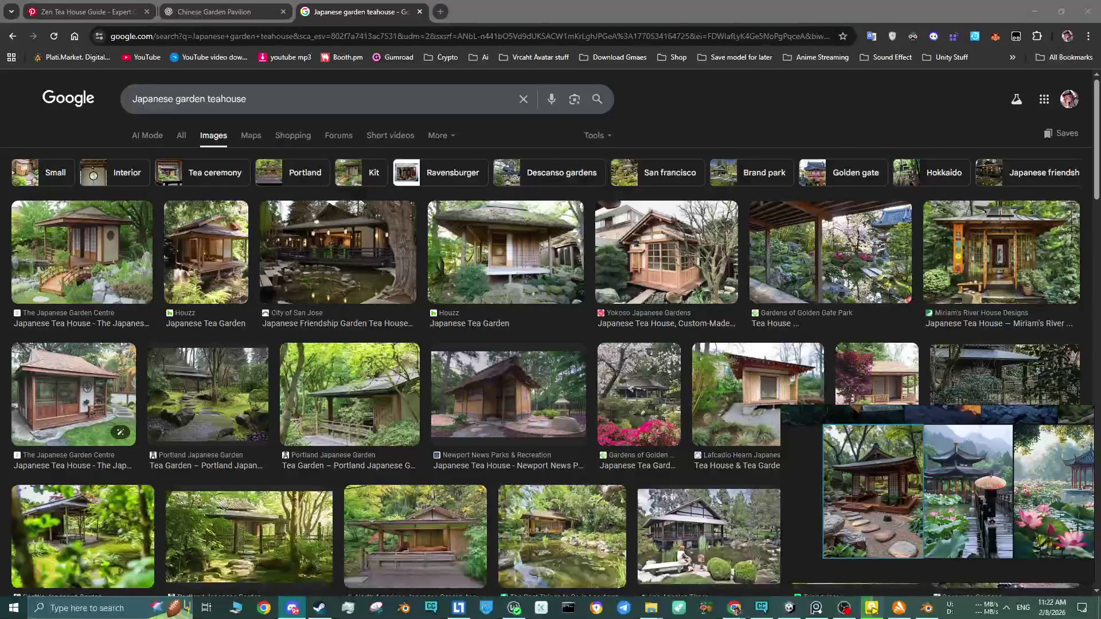
{"action": "left_click", "coordinate": [1035, 11]}
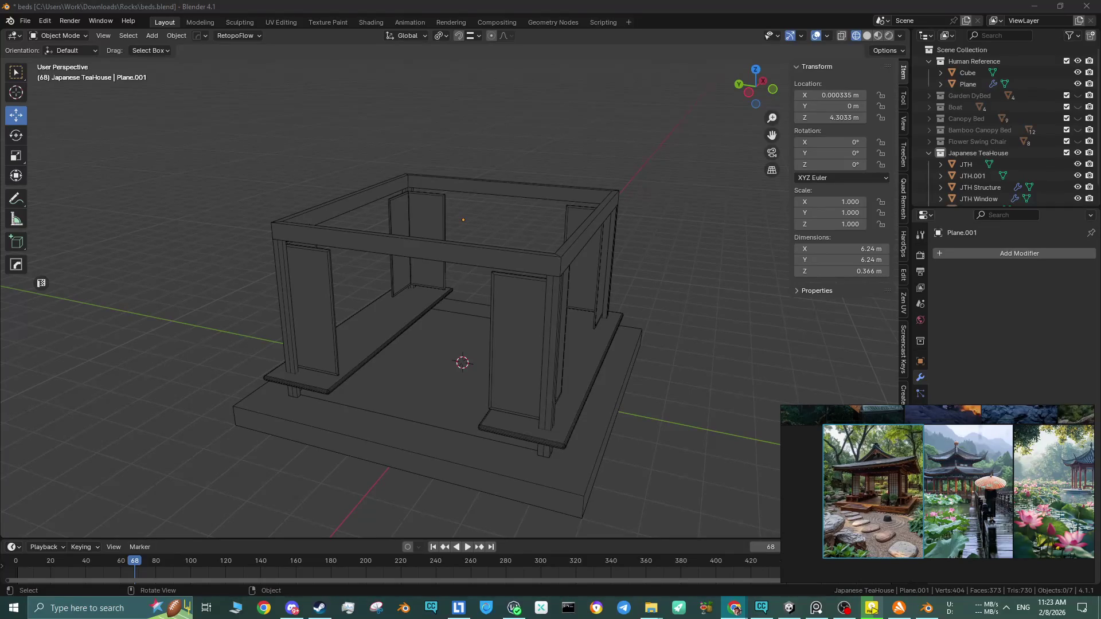
{"action": "left_click", "coordinate": [707, 309]}
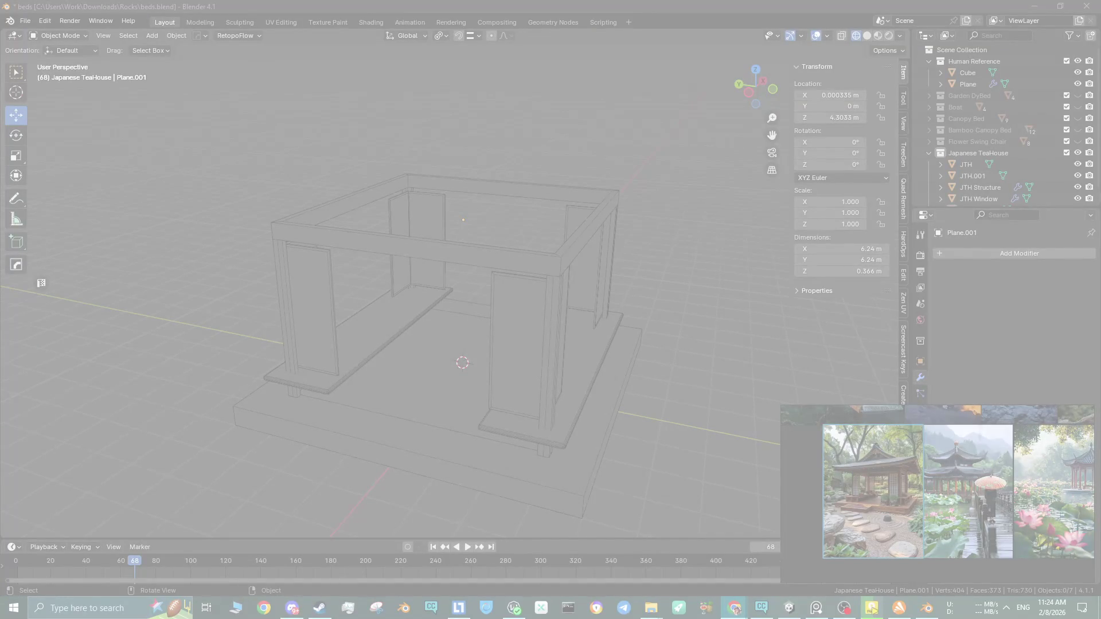
{"action": "key", "text": "Escape"}
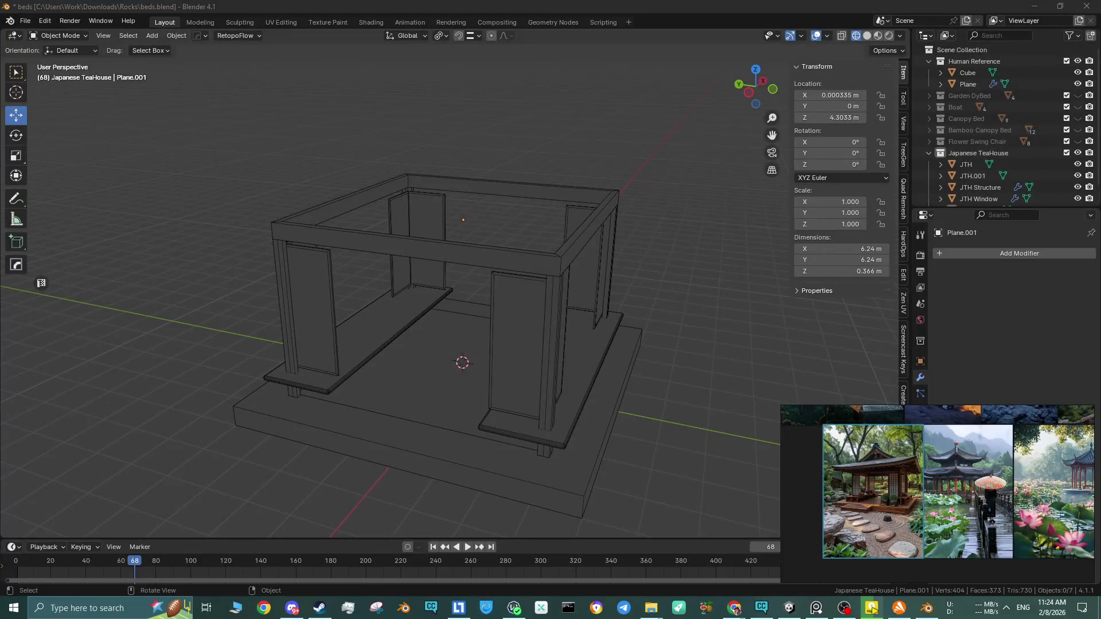